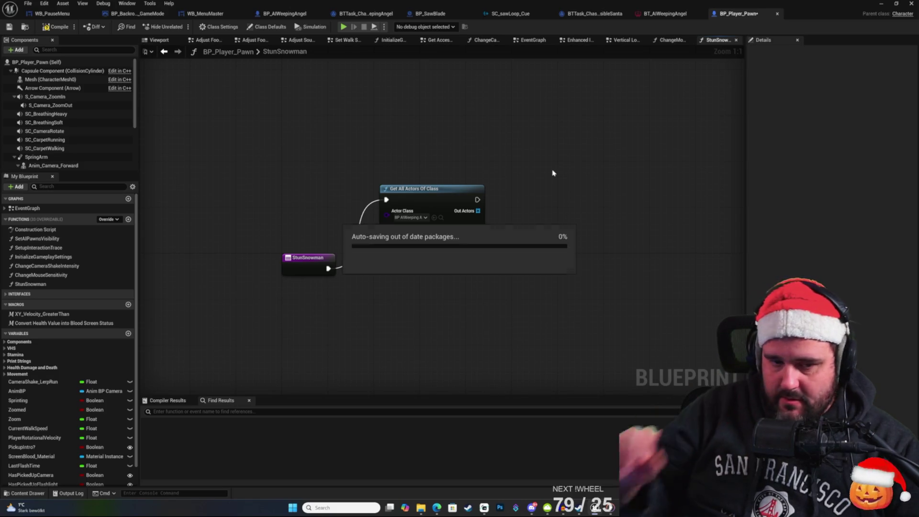
Step: Add a For Each Loop fed by Get All Actors Of Class's Out Actors array
right_click(415, 257)
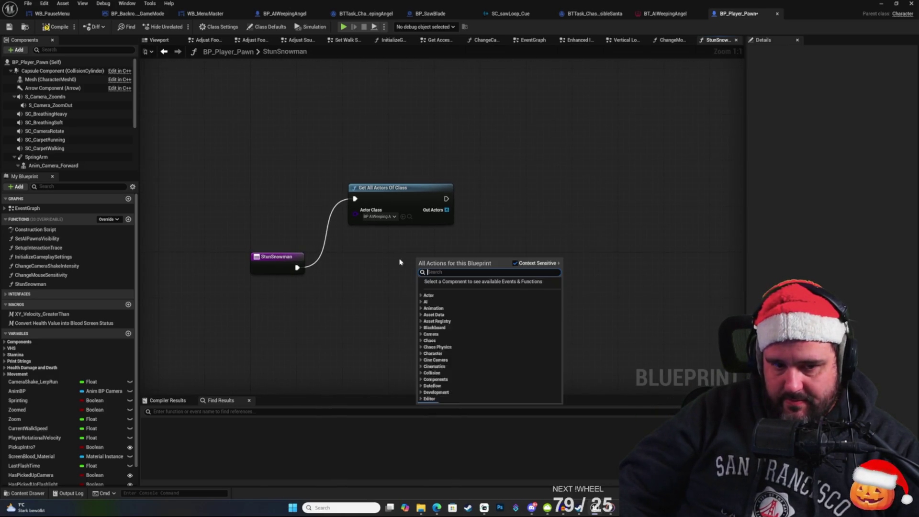
key("Escape")
mouse_move(439, 212)
left_mouse_down()
mouse_move(460, 263)
mouse_move(448, 279)
left_mouse_up()
type("gett")
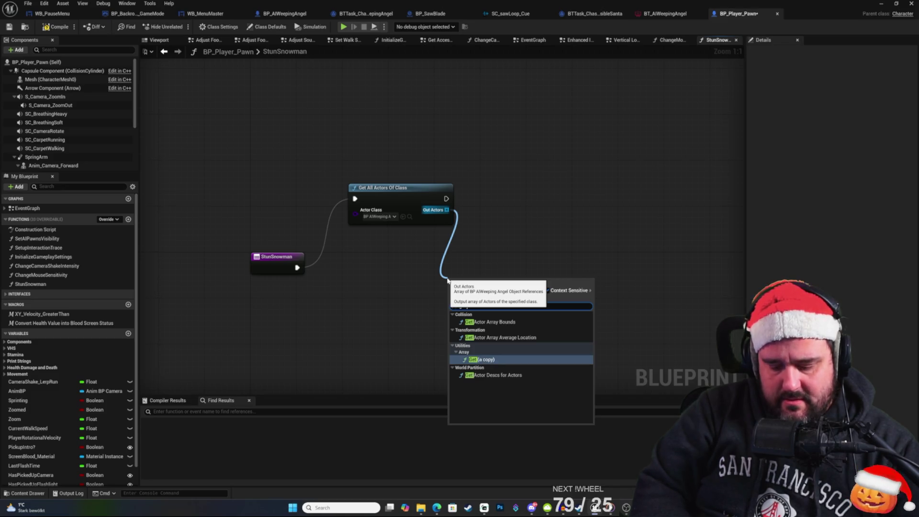
key("BackSpace")
key("BackSpace")
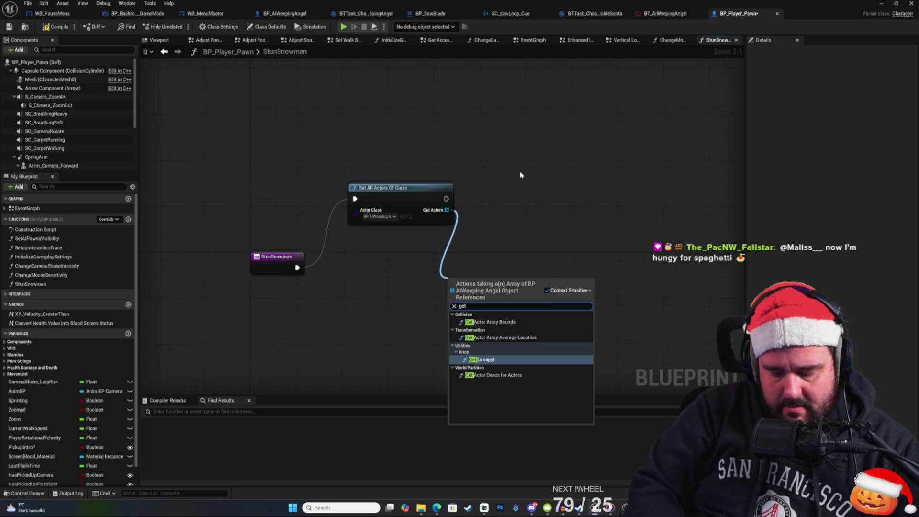
type(" la")
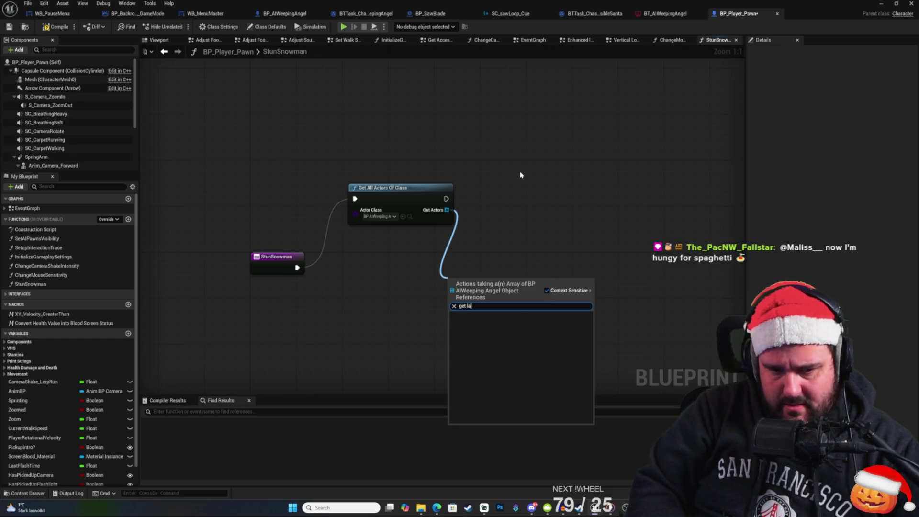
key("BackSpace")
key("BackSpace")
key("BackSpace")
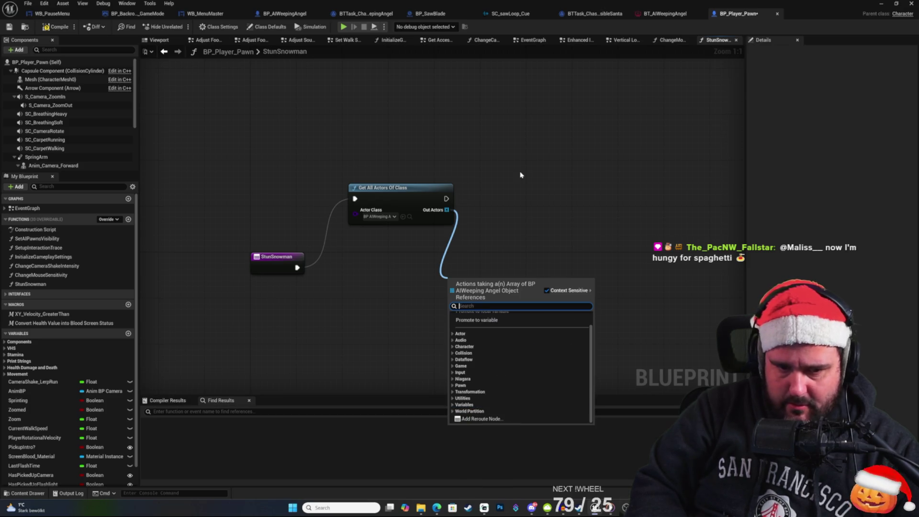
type("foreac")
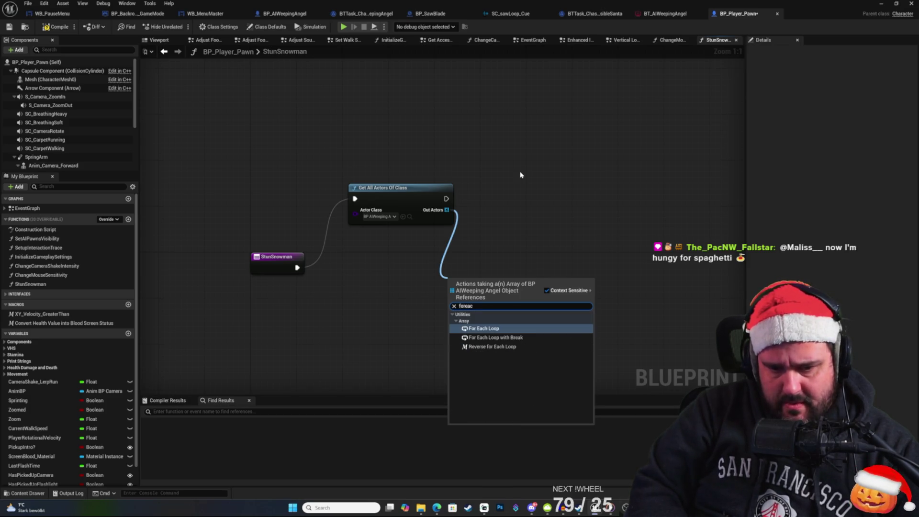
key("Return")
Step: Arrange the For Each Loop beside Get All Actors Of Class and wire out from Array Element
left_click_drag(481, 278, 544, 187)
mouse_move(434, 190)
left_mouse_down()
mouse_move(421, 198)
mouse_move(439, 190)
left_mouse_up()
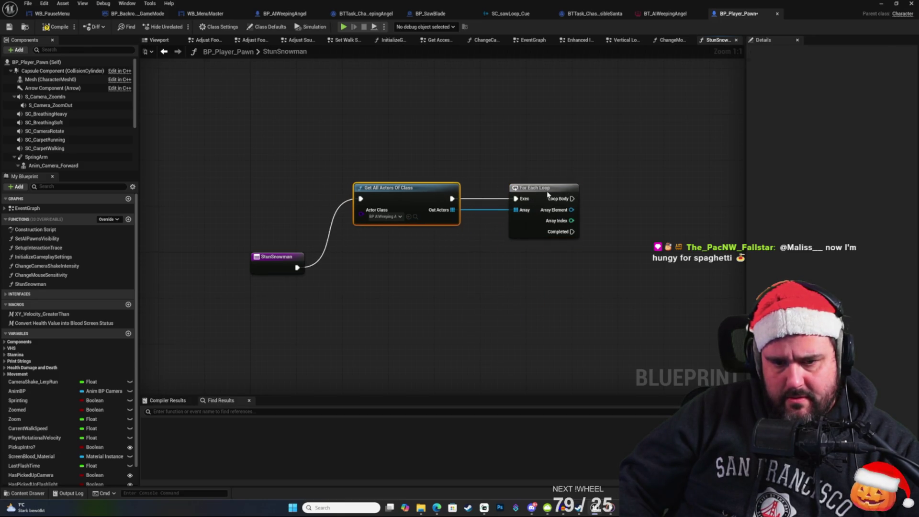
left_click_drag(547, 194, 521, 197)
left_click(569, 178)
left_click_drag(638, 198, 590, 224)
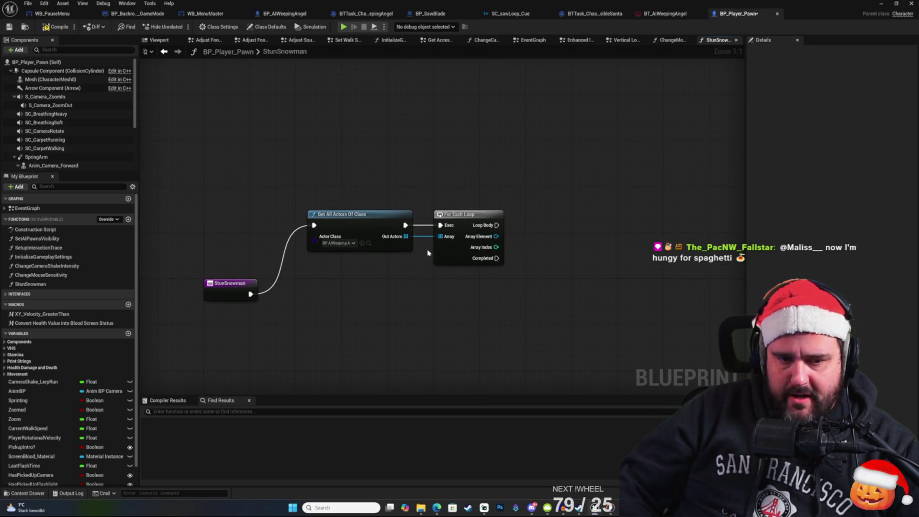
right_click(539, 183)
key("Escape")
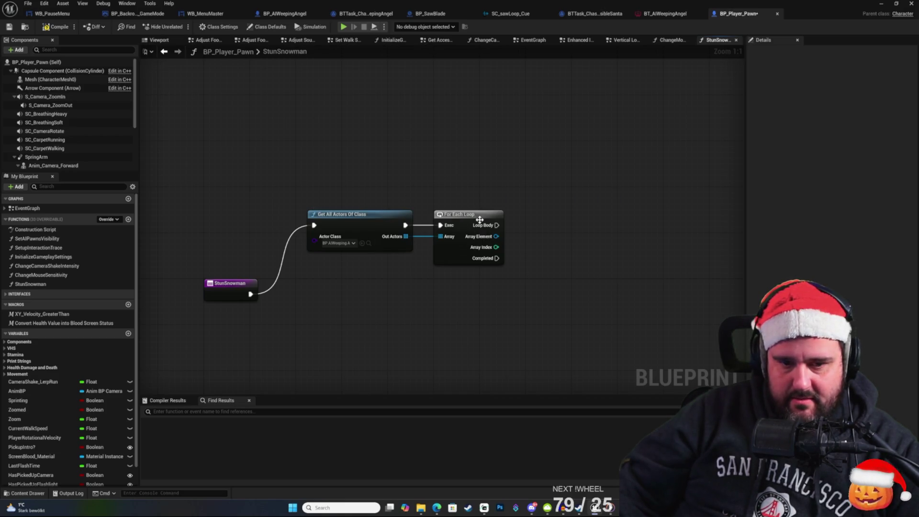
mouse_move(516, 206)
left_mouse_down()
mouse_move(497, 206)
mouse_move(494, 190)
left_mouse_up()
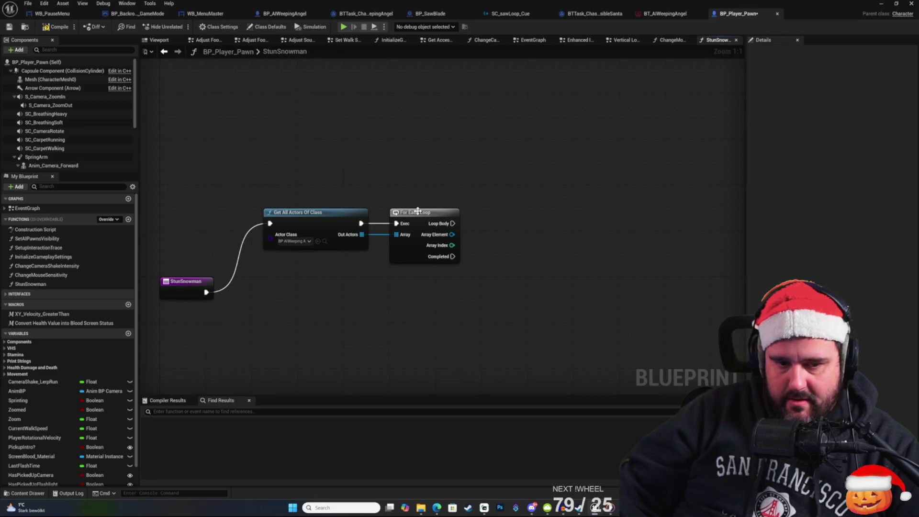
mouse_move(452, 235)
left_mouse_down()
mouse_move(511, 225)
mouse_move(524, 214)
left_mouse_up()
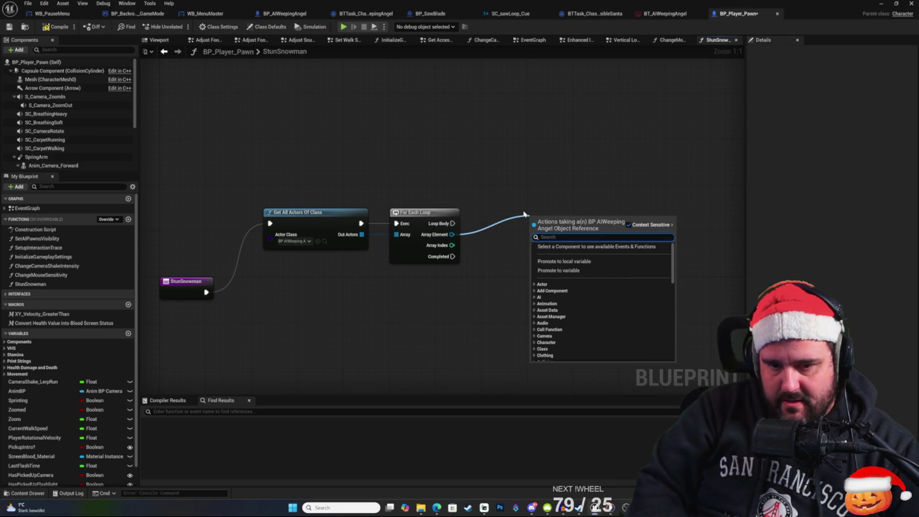
Step: Get each angel's blackboard and call Set Value as Bool on it from Loop Body
type("get blac")
key("Return")
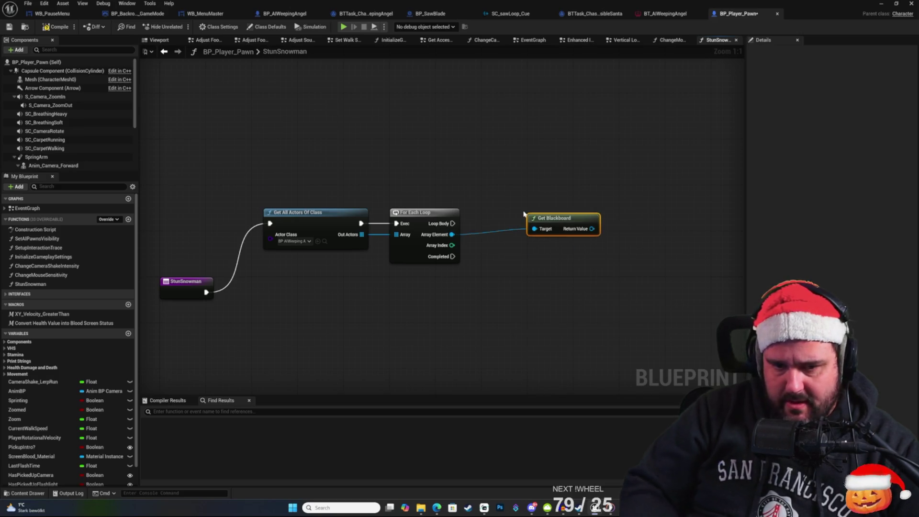
mouse_move(573, 216)
left_mouse_down()
mouse_move(555, 227)
mouse_move(445, 246)
left_mouse_up()
left_click_drag(446, 281, 484, 283)
type("isstu")
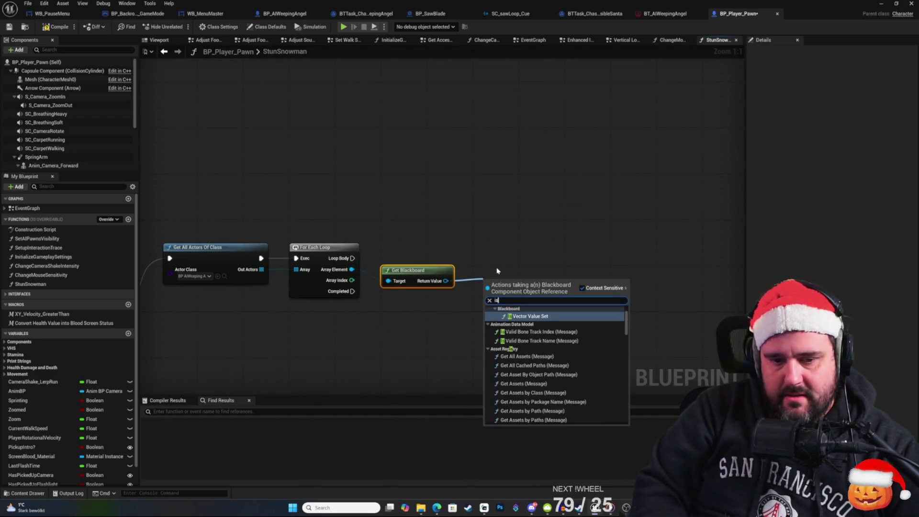
key("BackSpace")
key("BackSpace")
key("BackSpace")
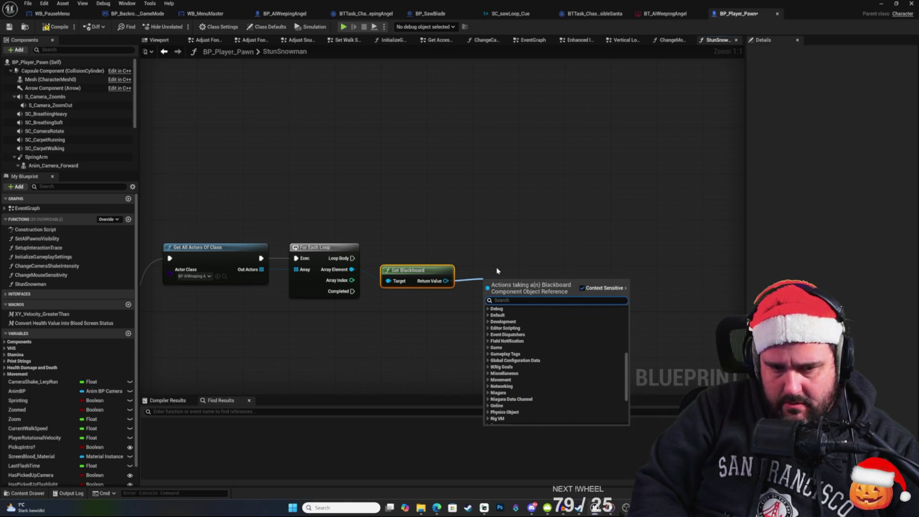
type("set bla")
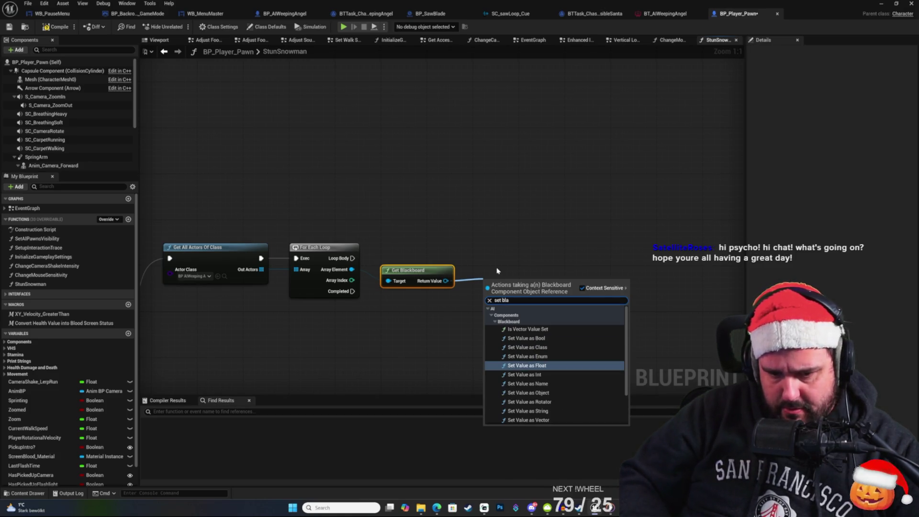
key("Up")
key("Up")
key("Return")
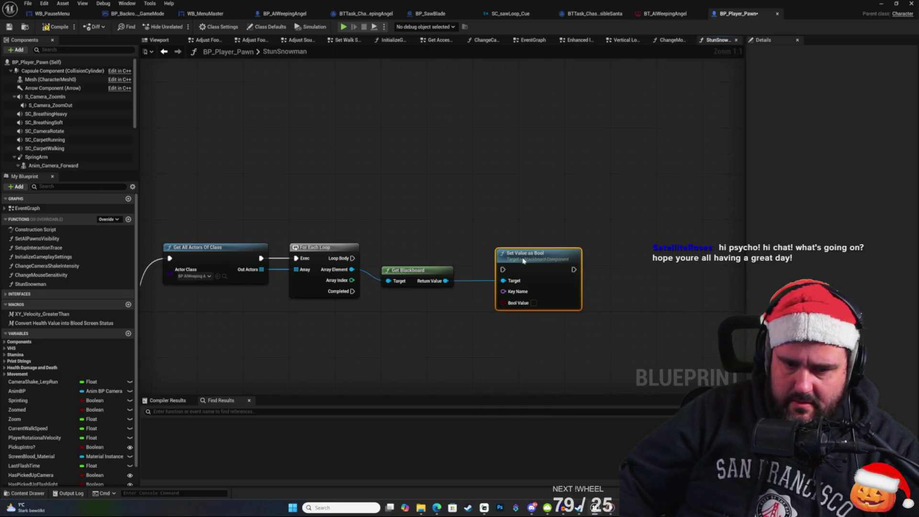
left_click(572, 212)
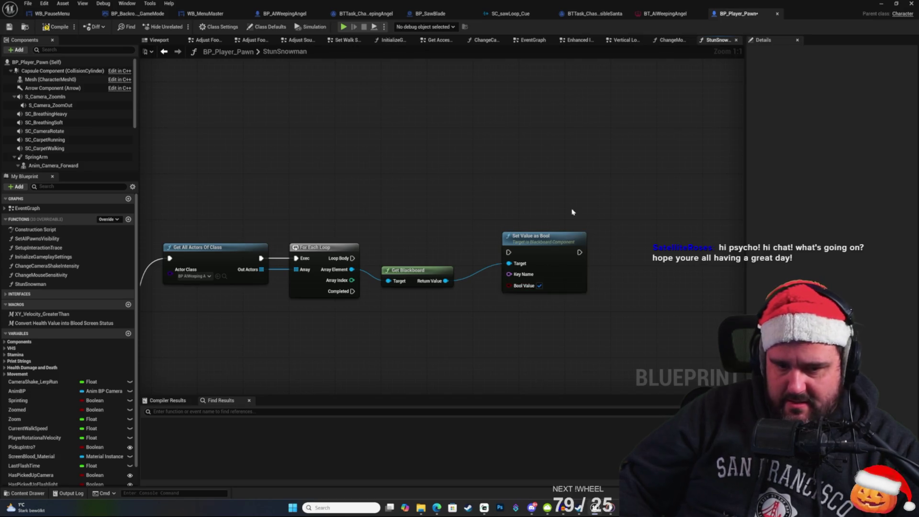
left_click_drag(351, 258, 508, 252)
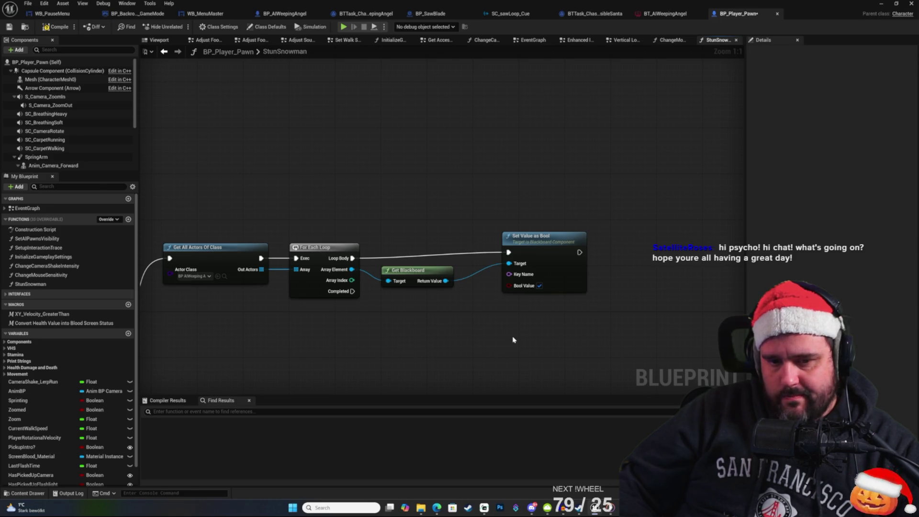
Step: Add a Make Literal Name node feeding Set Value as Bool's Key Name
left_click_drag(509, 274, 457, 319)
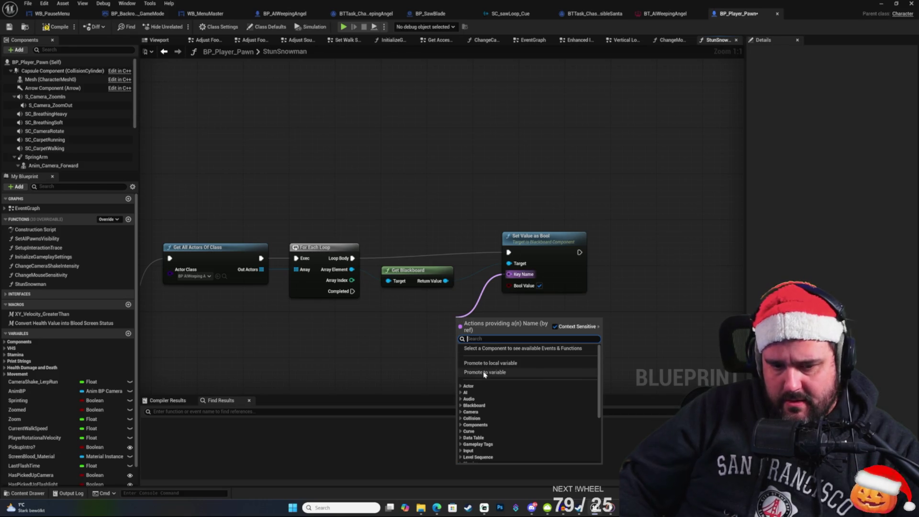
type("mak")
key("Return")
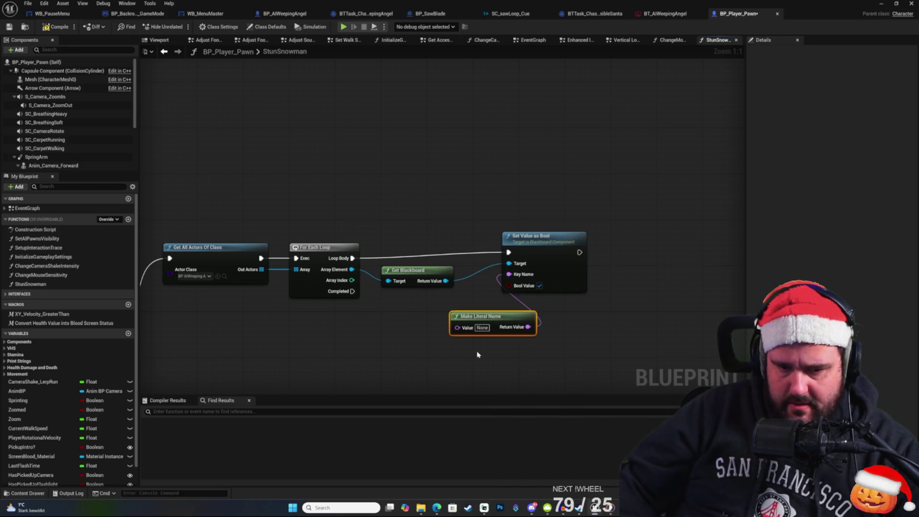
left_click_drag(481, 320, 468, 313)
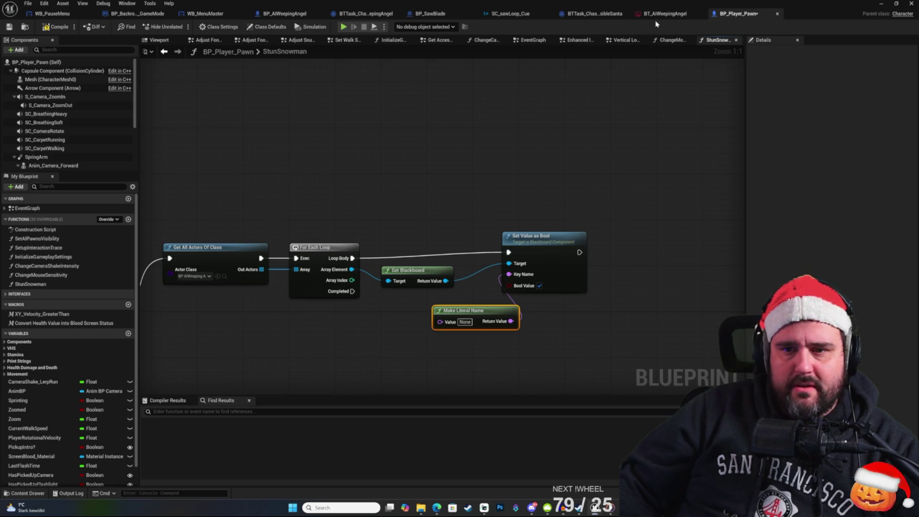
Step: Check the IsStunned key name in BBD_AIWeepingAngel, then return to edit Make Literal Name's Value
left_click(663, 13)
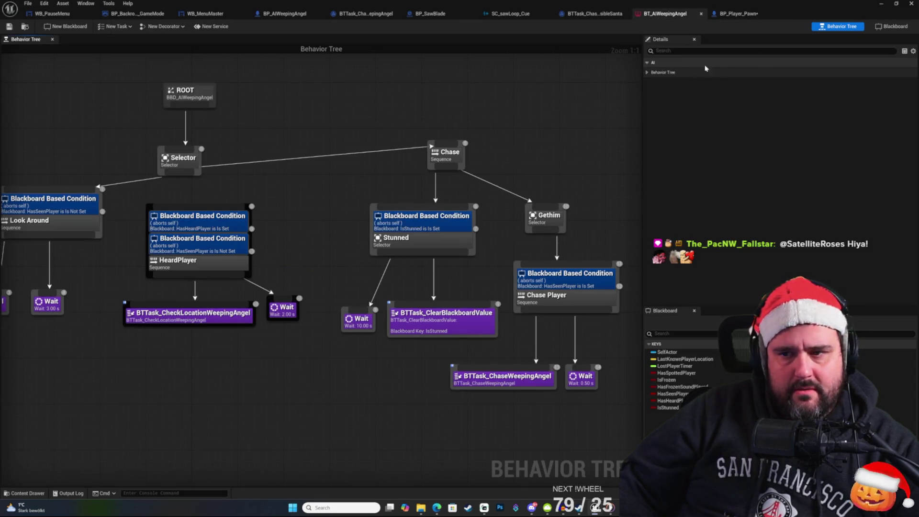
left_click(41, 491)
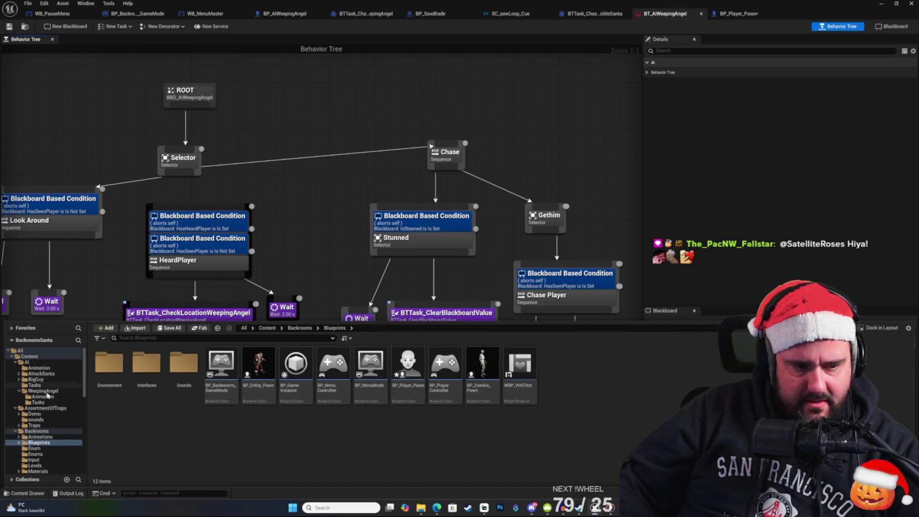
left_click(43, 390)
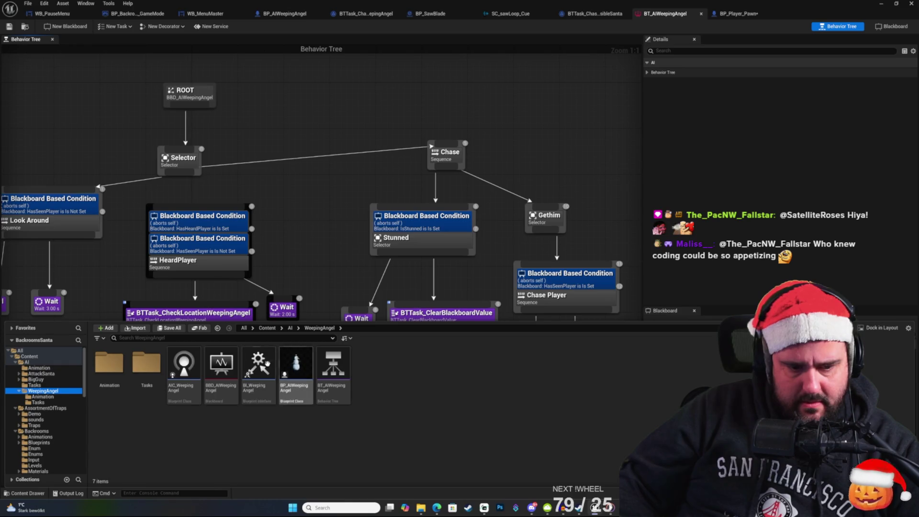
double_click(221, 366)
double_click(33, 143)
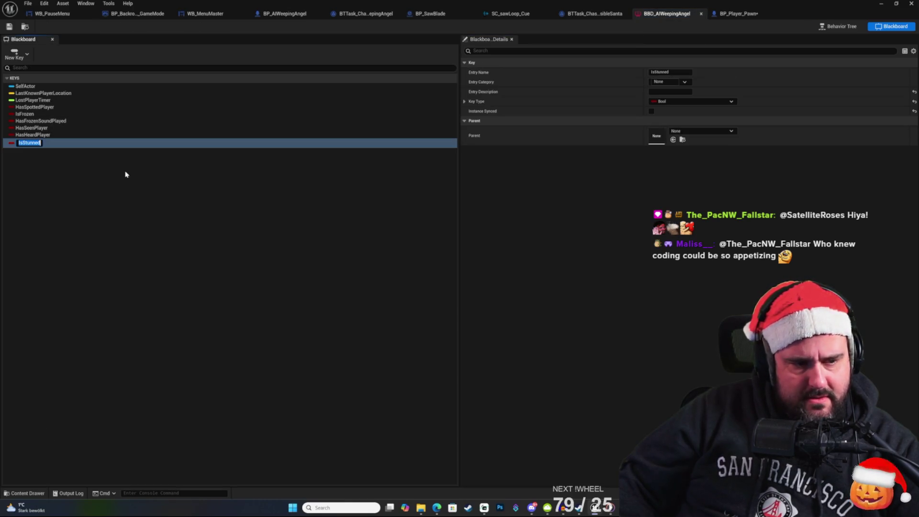
left_click(717, 13)
left_click(464, 322)
Step: Enter IsStunned as the literal key name and tidy the node's position
type("IsStunned")
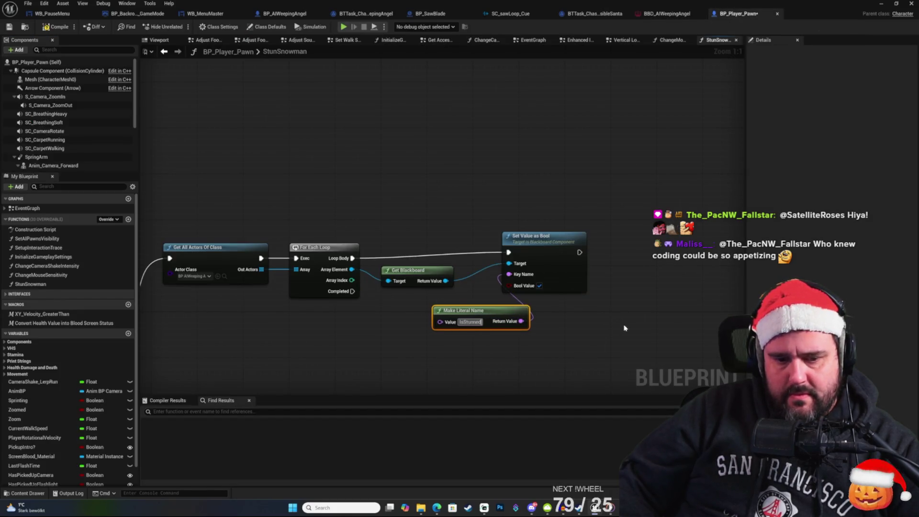
left_click(624, 381)
left_click_drag(463, 315, 424, 309)
left_click(566, 312)
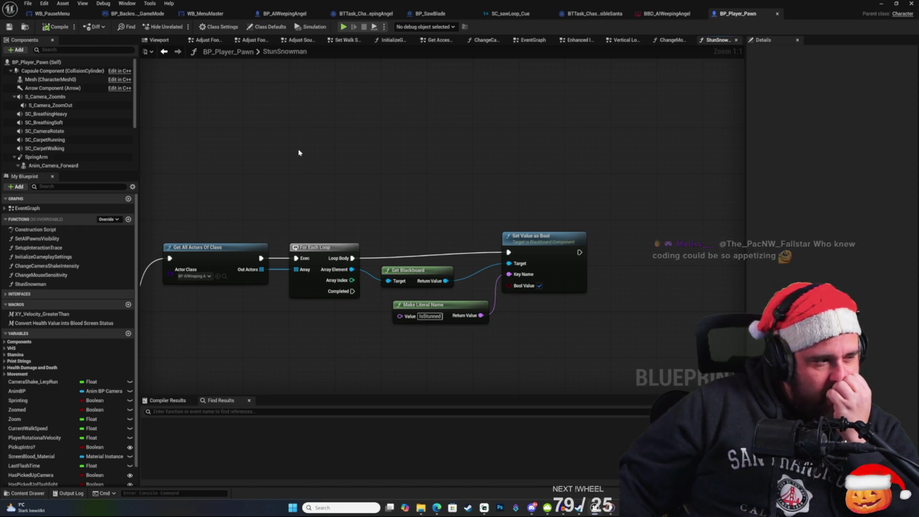
Step: Add a Return Node after Set Value as Bool and save BP_Player_Pawn
mouse_move(261, 178)
left_mouse_down()
mouse_move(340, 173)
mouse_move(353, 188)
mouse_move(281, 175)
left_mouse_up()
left_click_drag(610, 219, 660, 209)
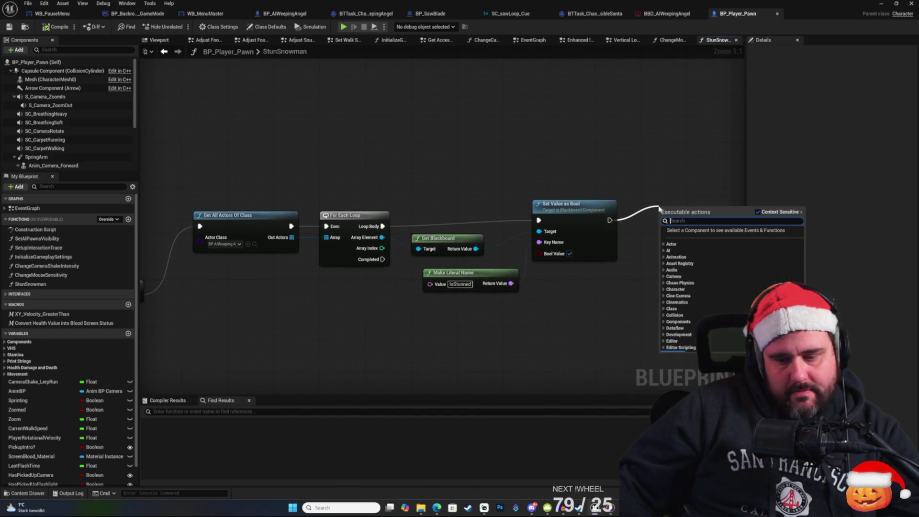
type("return")
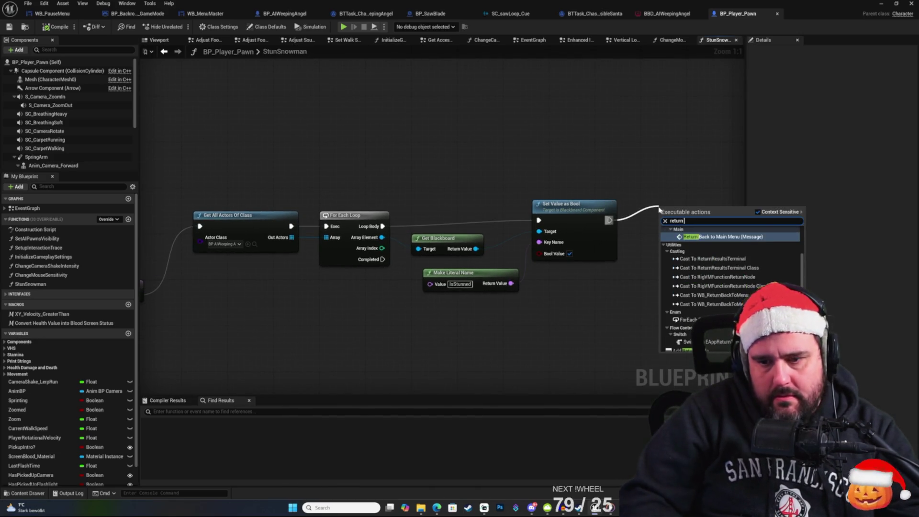
type(" node")
key("Return")
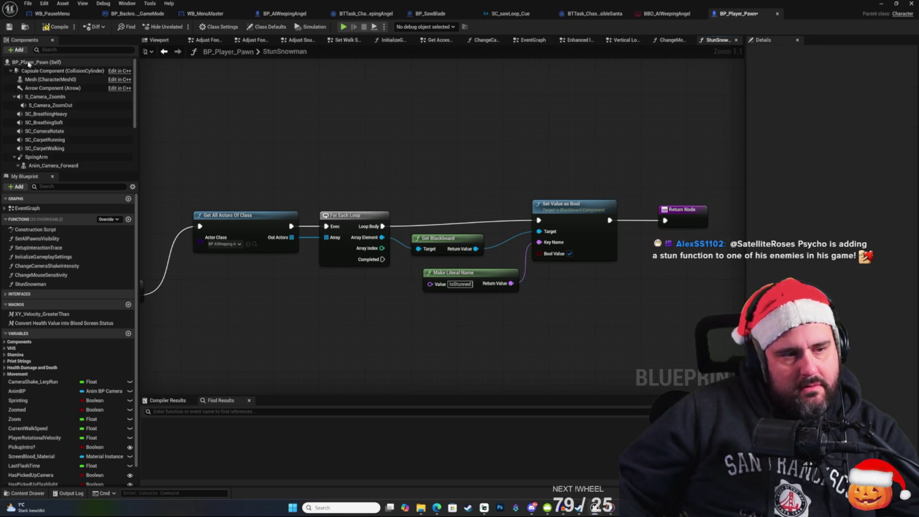
left_click(9, 26)
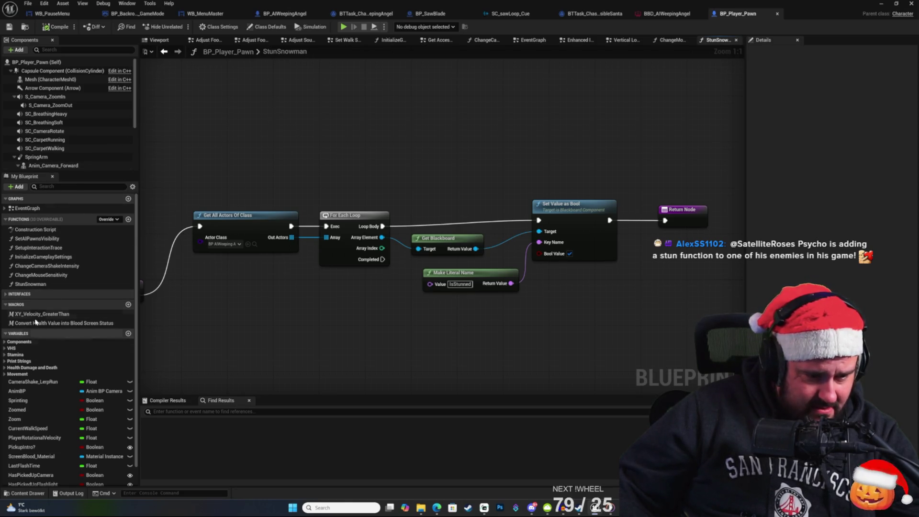
Step: In the EventGraph, find the camera-flash nodes and move Set AIPawns Visibility aside
double_click(33, 209)
scroll(494, 260, "up", 5)
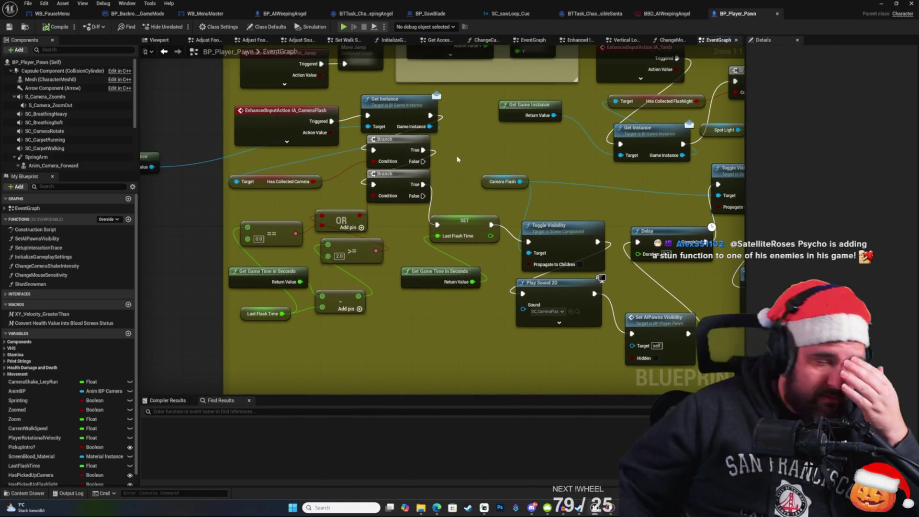
mouse_move(474, 217)
left_mouse_down()
mouse_move(438, 217)
mouse_move(392, 234)
left_mouse_up()
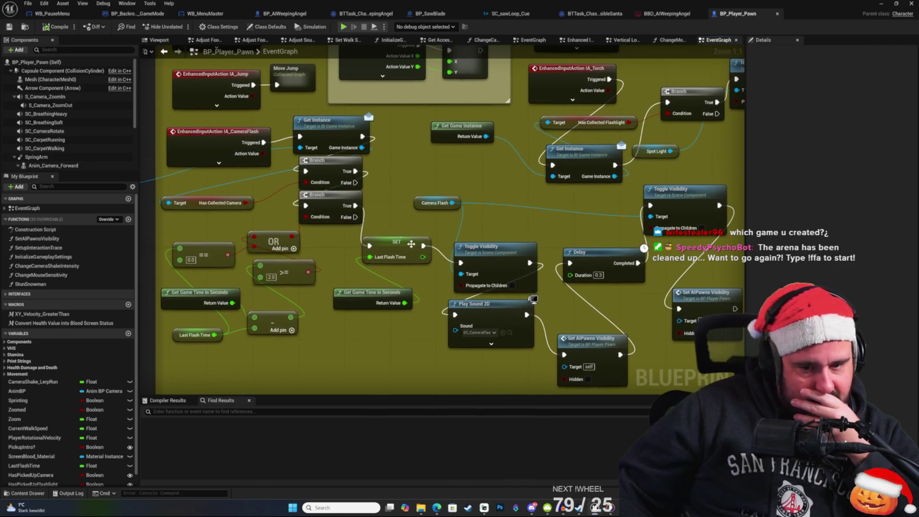
mouse_move(495, 245)
left_mouse_down()
mouse_move(450, 222)
mouse_move(457, 219)
mouse_move(432, 193)
left_mouse_up()
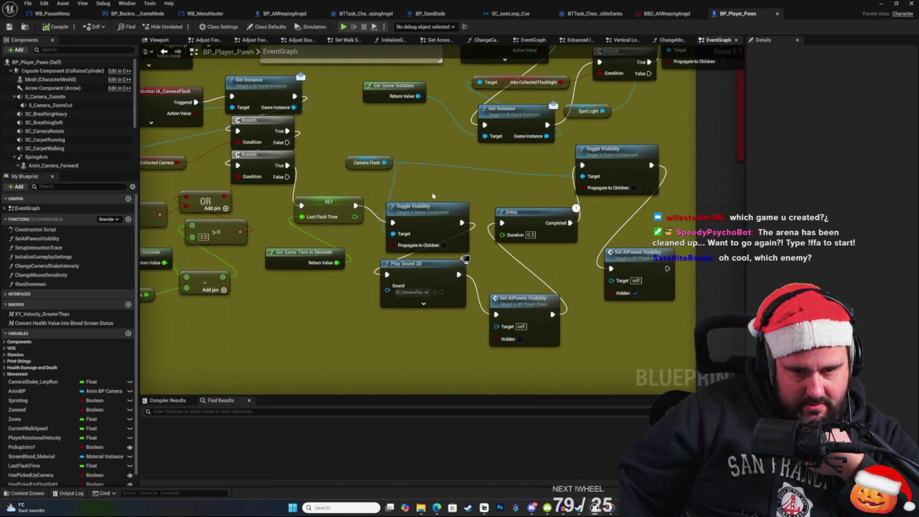
left_click_drag(380, 163, 377, 177)
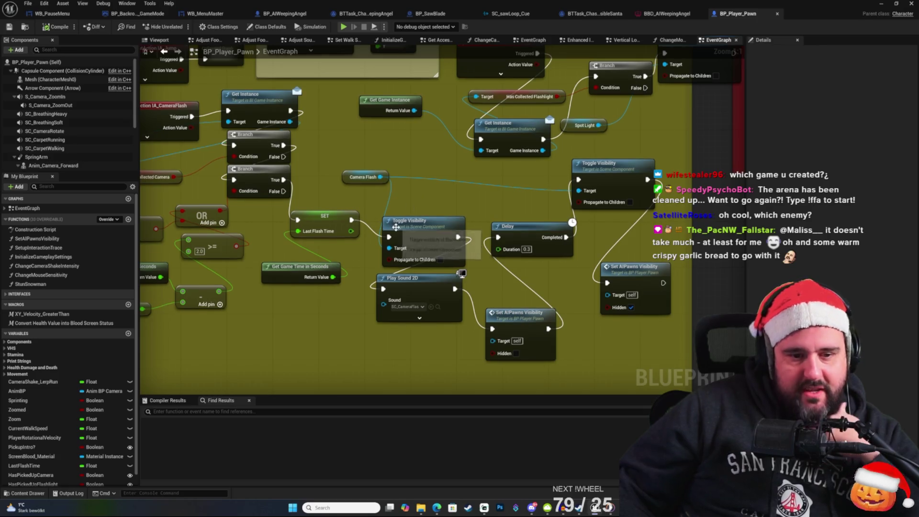
right_click(422, 233)
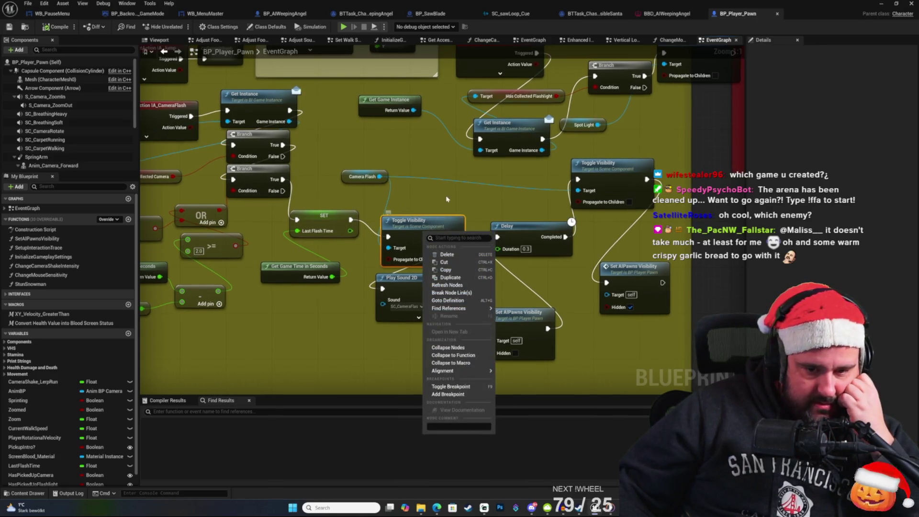
left_click(670, 333)
left_click_drag(669, 332, 628, 296)
left_click_drag(472, 282, 501, 293)
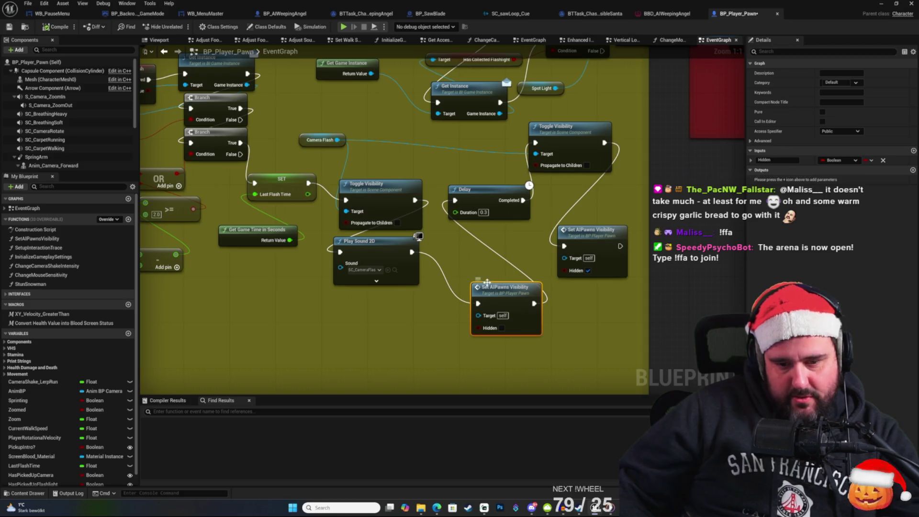
Step: Call Stun Snowman after Play Sound 2D, feed it into Set AIPawns Visibility, then save and compile
mouse_move(411, 252)
left_mouse_down()
mouse_move(472, 302)
mouse_move(413, 317)
left_mouse_up()
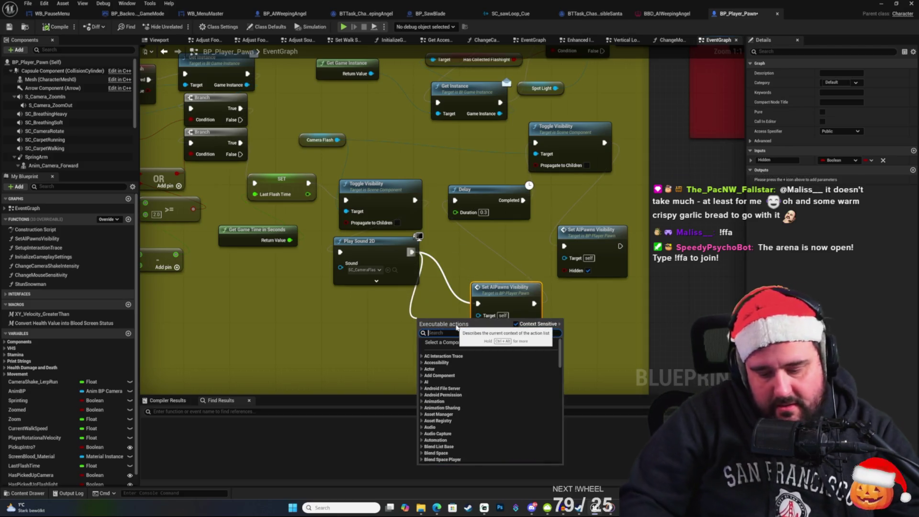
type("stun")
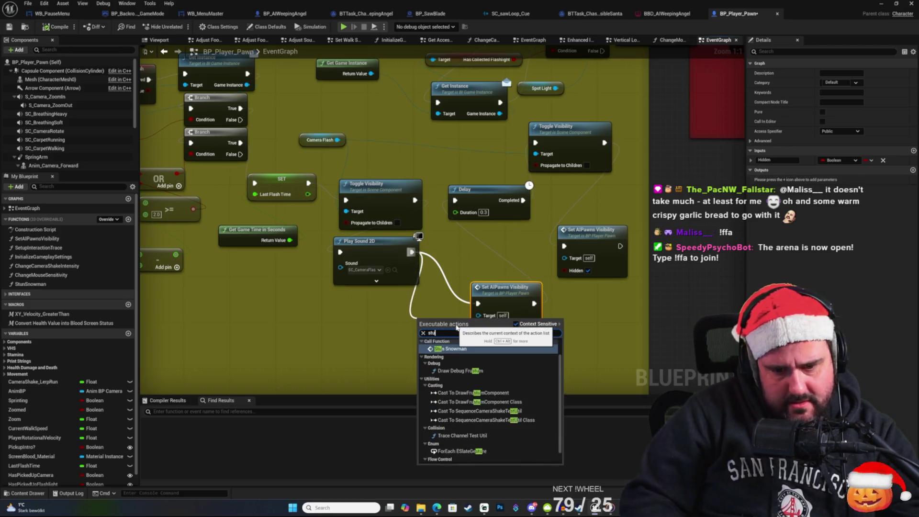
key("Return")
left_click_drag(498, 300, 527, 335)
left_click(631, 320)
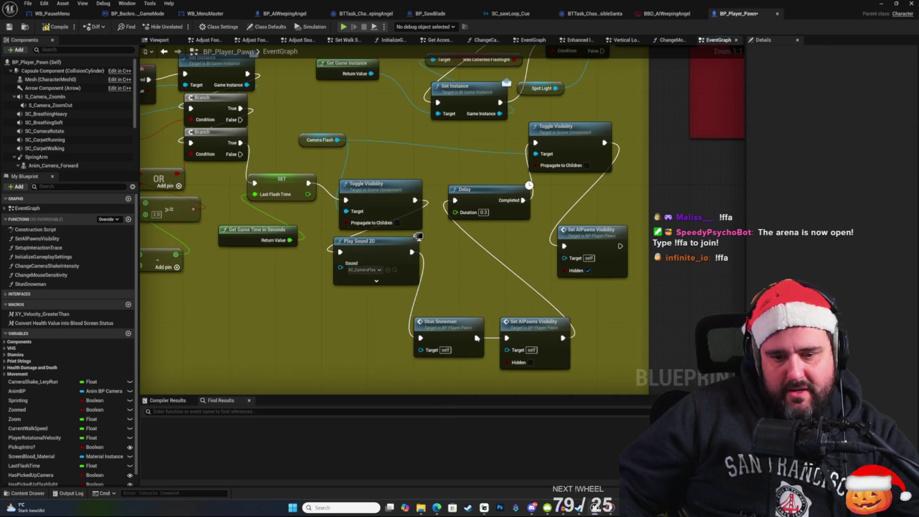
left_click(9, 27)
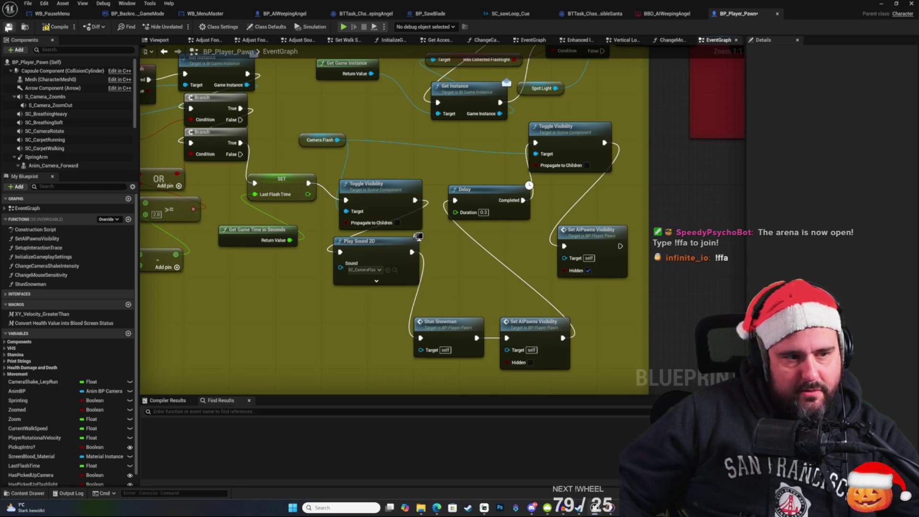
left_click_drag(640, 297, 595, 296)
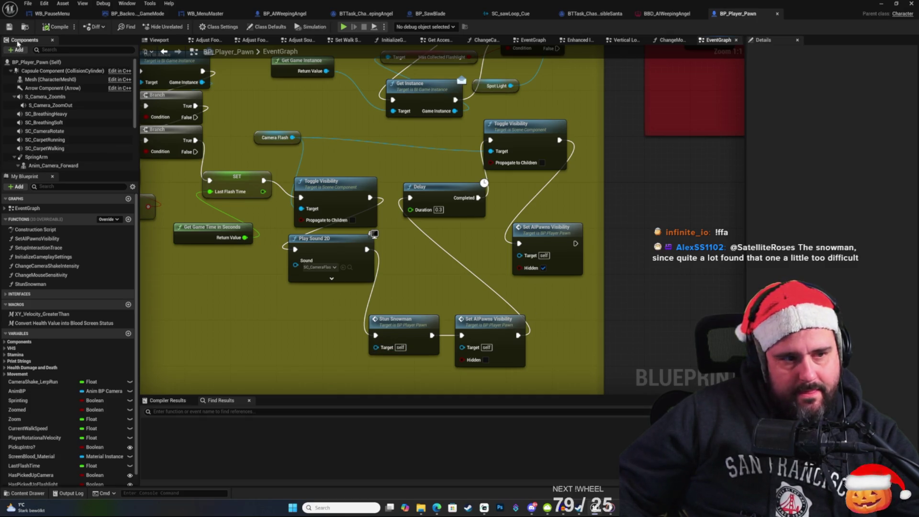
left_click(46, 28)
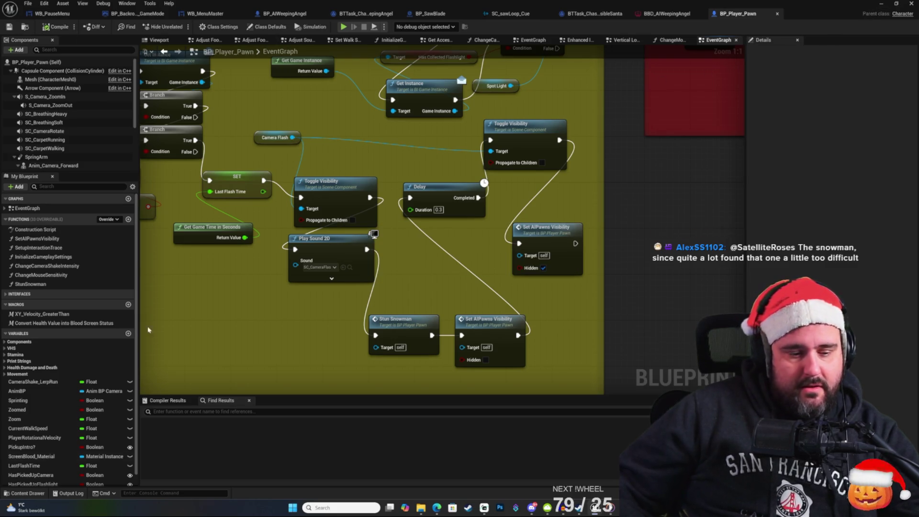
Step: Browse to Backrooms > Blueprints in the Content Drawer and open BP_Game Instance
left_click(29, 494)
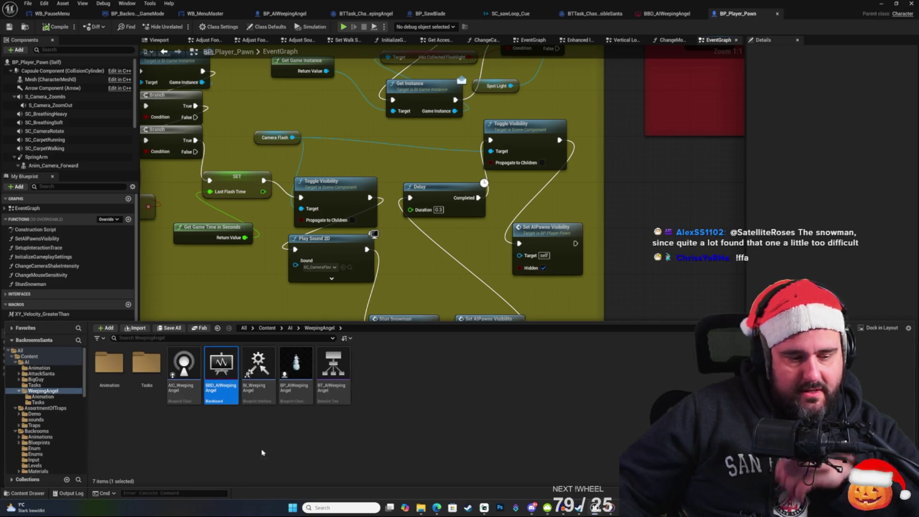
left_click(164, 441)
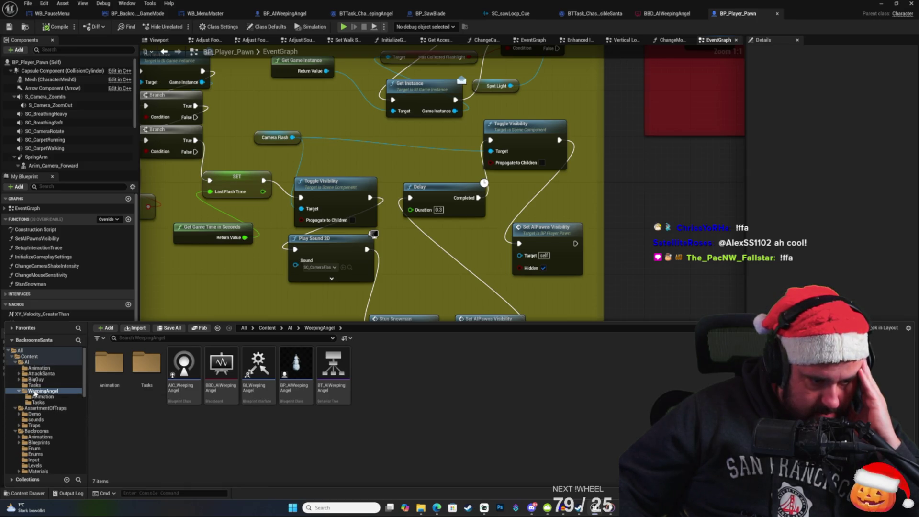
scroll(35, 397, "down", 3)
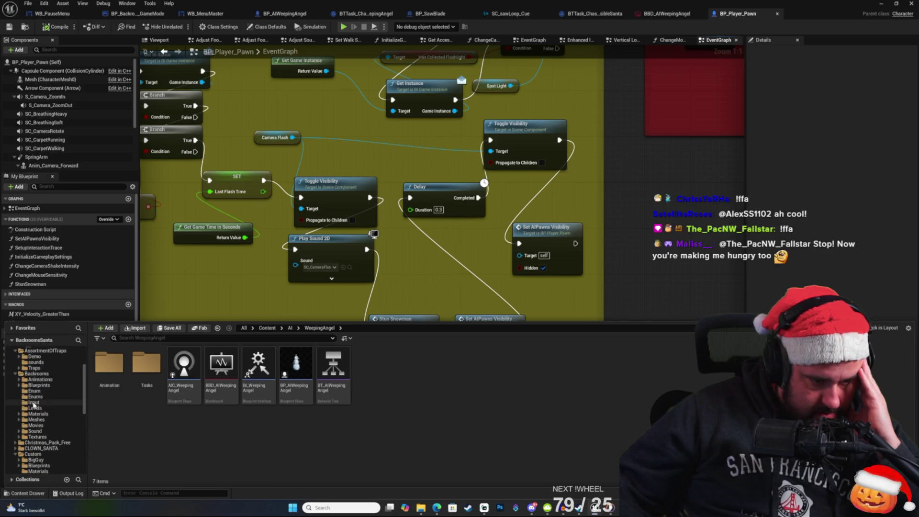
left_click(38, 384)
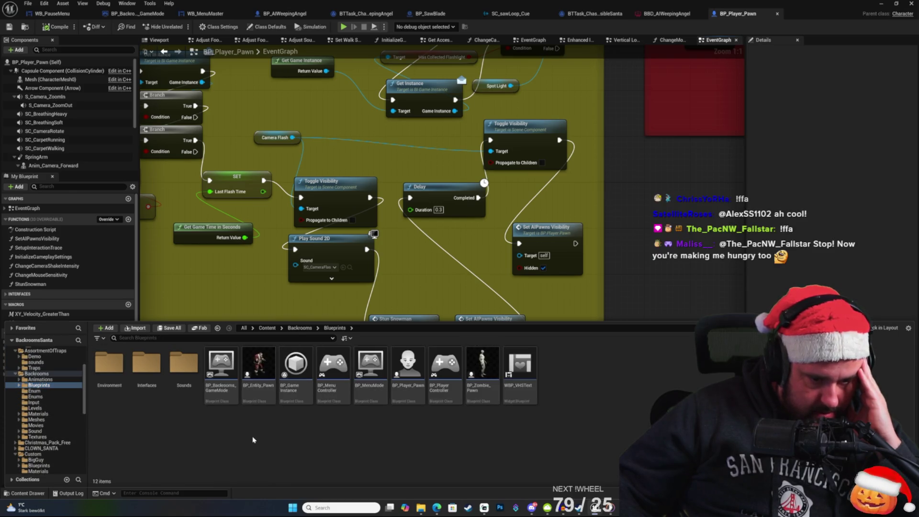
double_click(296, 368)
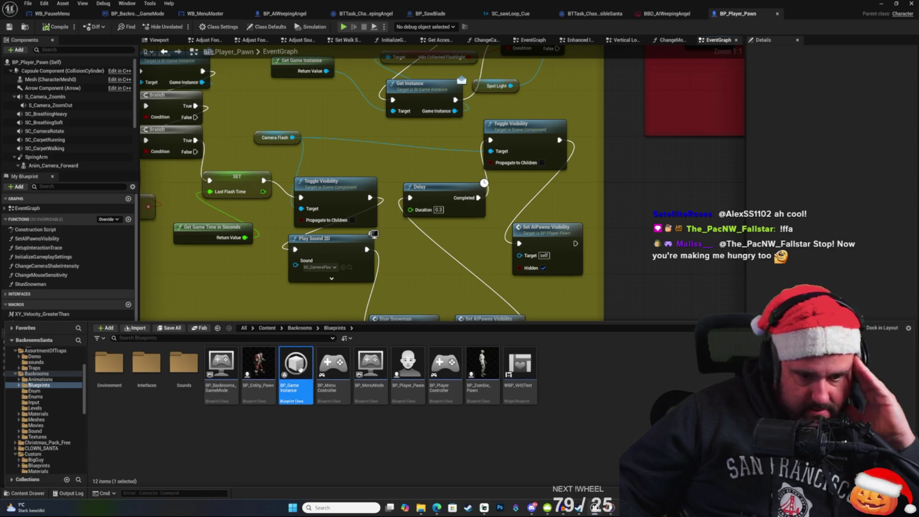
scroll(291, 287, "down", 3)
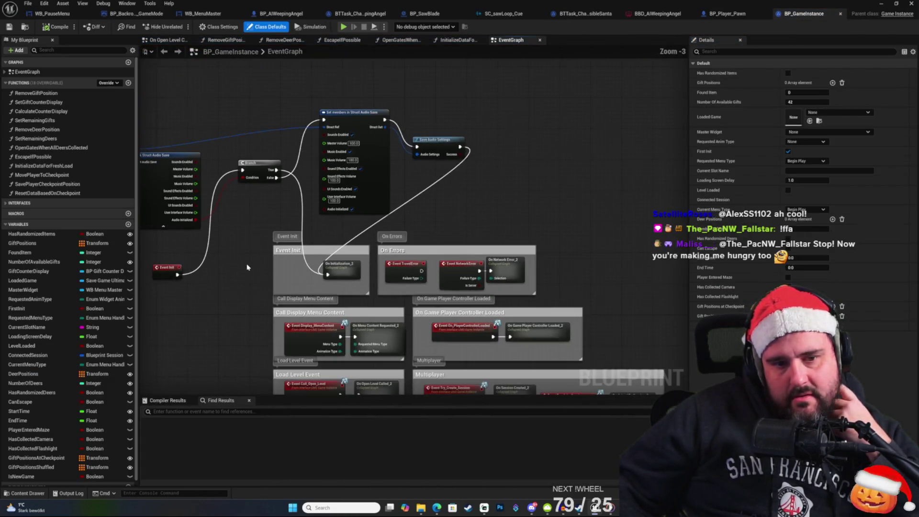
Step: Look over the game instance event graph and peek at ResetDataBasedOnCheckpoint
left_click_drag(292, 288, 325, 289)
mouse_move(327, 291)
left_mouse_down()
mouse_move(371, 178)
mouse_move(155, 126)
left_mouse_up()
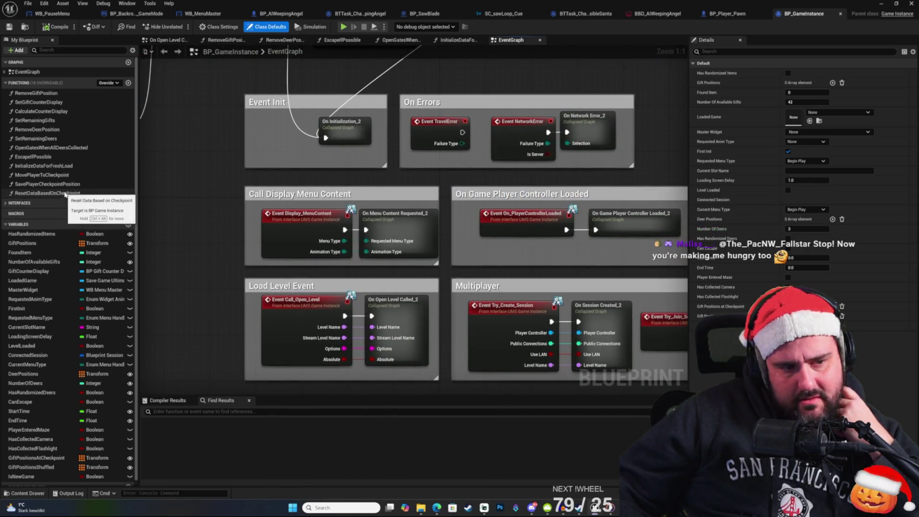
double_click(67, 192)
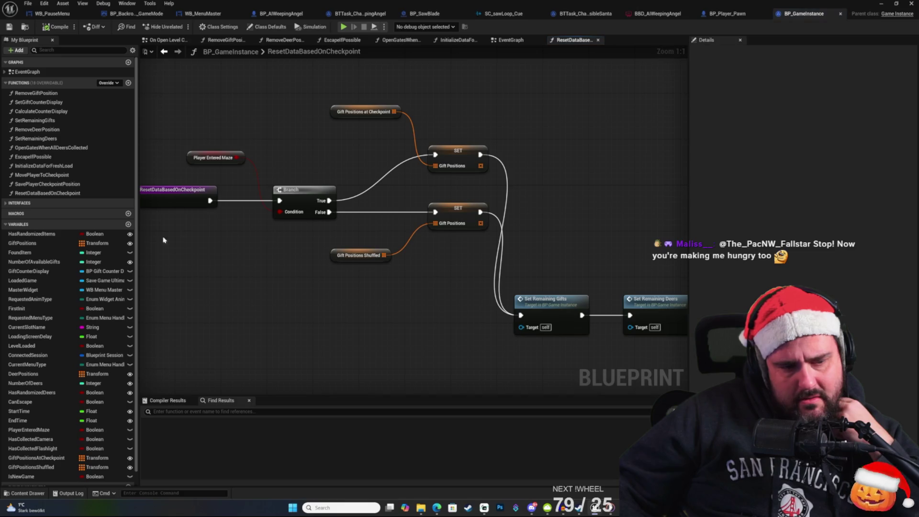
double_click(25, 72)
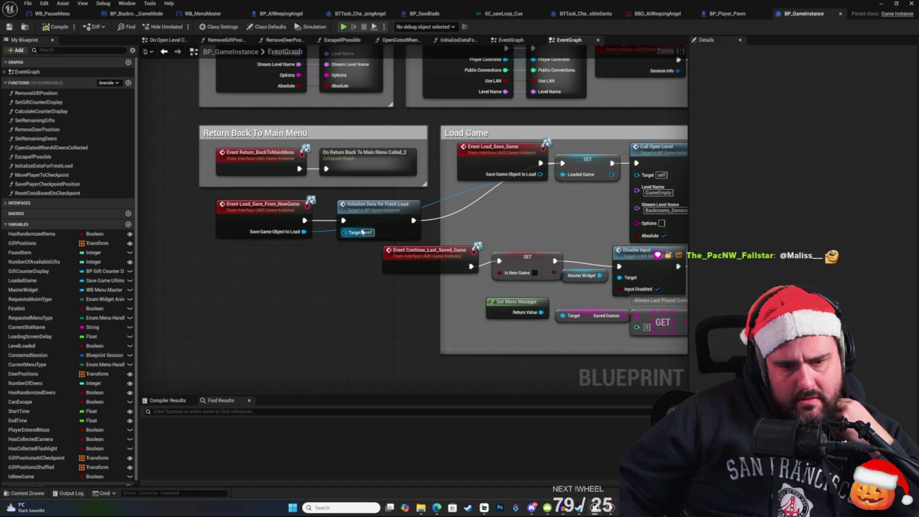
Step: In Initialize Data for Fresh Load, mark Has Collected Camera true and save BP_GameInstance
double_click(370, 211)
left_click_drag(448, 232, 427, 67)
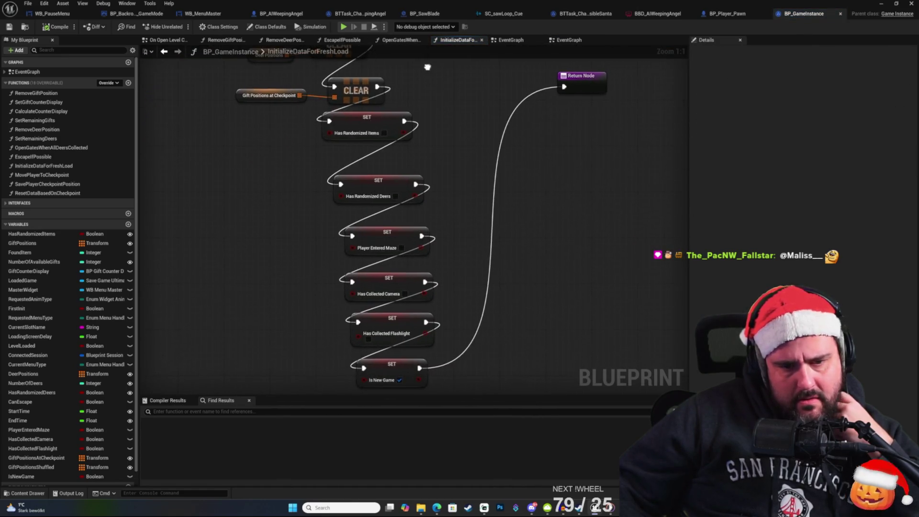
mouse_move(362, 137)
left_mouse_down()
mouse_move(441, 160)
mouse_move(431, 126)
mouse_move(429, 180)
left_mouse_up()
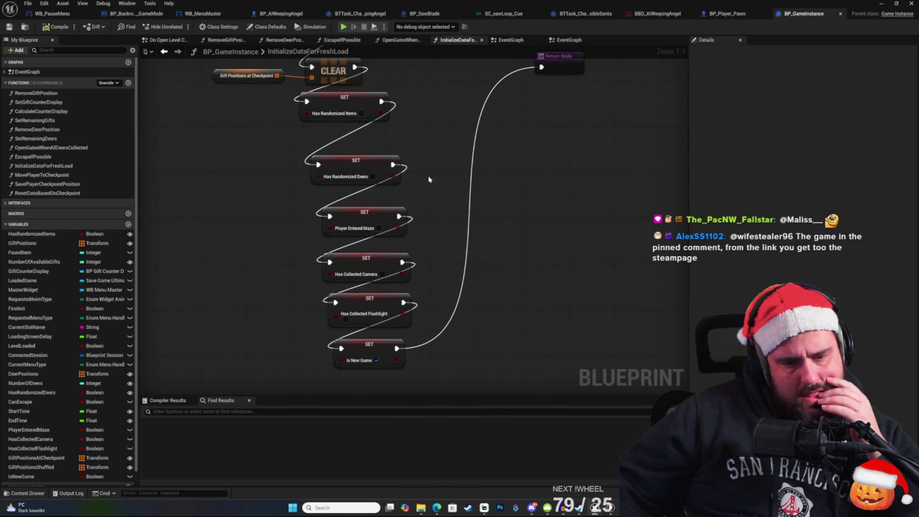
left_click(383, 274)
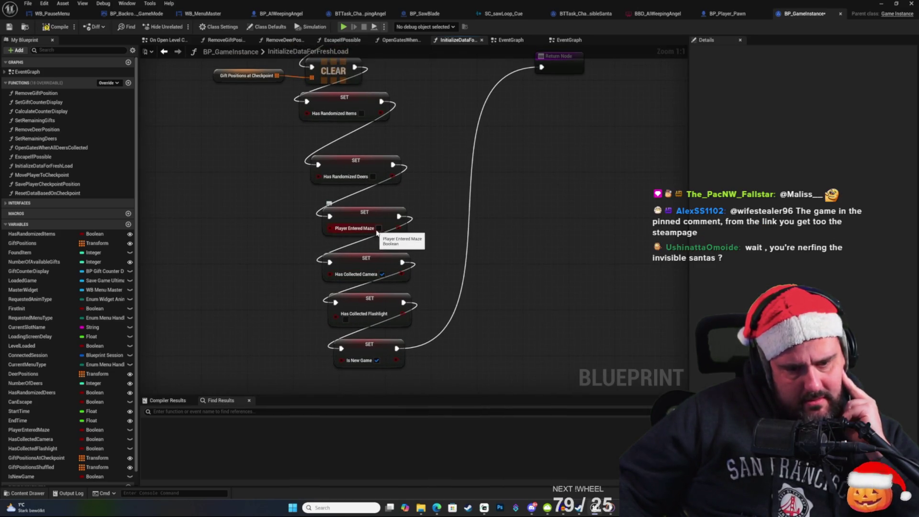
mouse_move(440, 217)
left_mouse_down()
mouse_move(443, 193)
mouse_move(437, 234)
left_mouse_up()
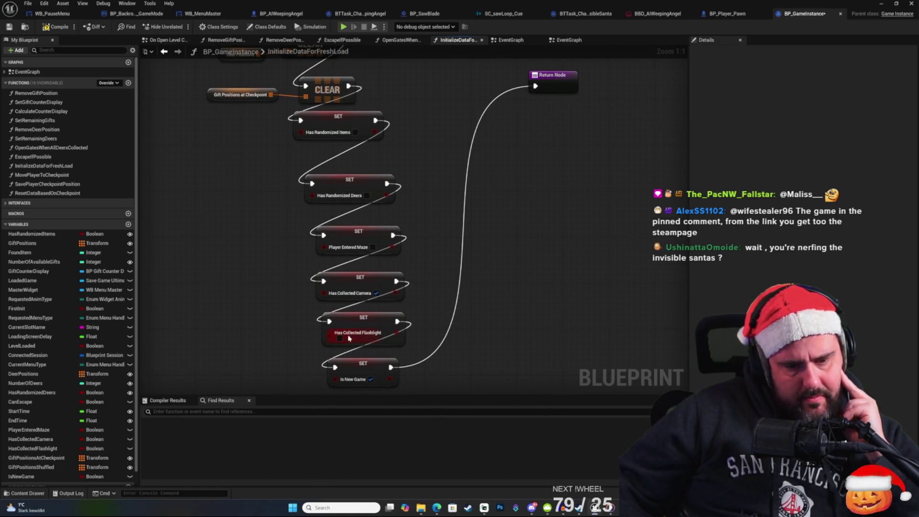
left_click(9, 27)
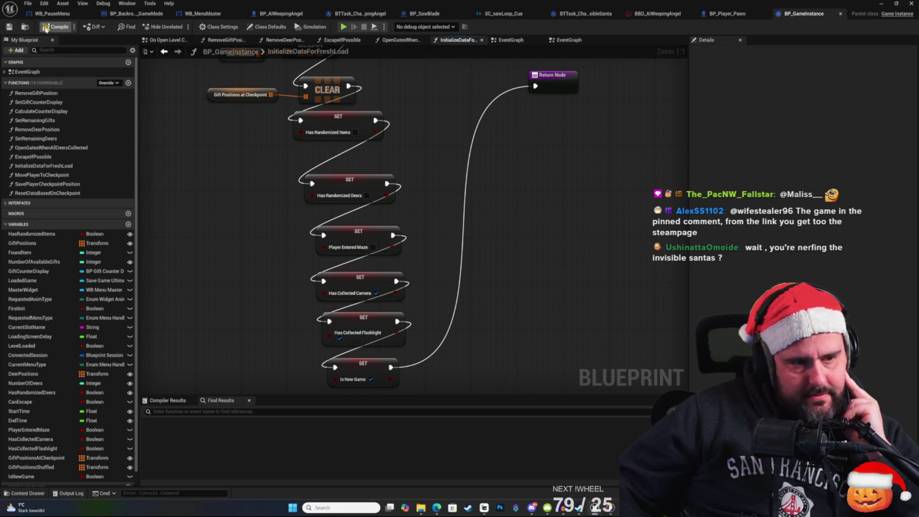
left_click(879, 4)
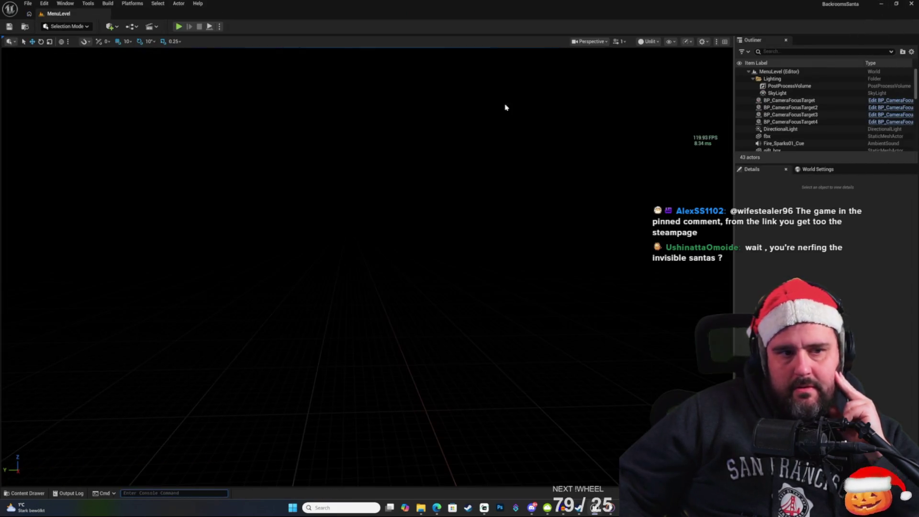
Step: Play in editor and start a New Game from the main menu
left_click(179, 29)
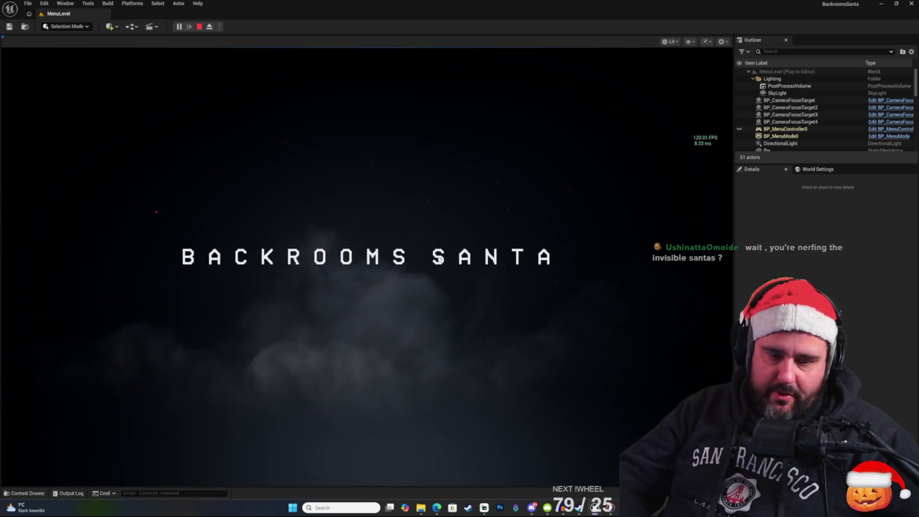
left_click(431, 279)
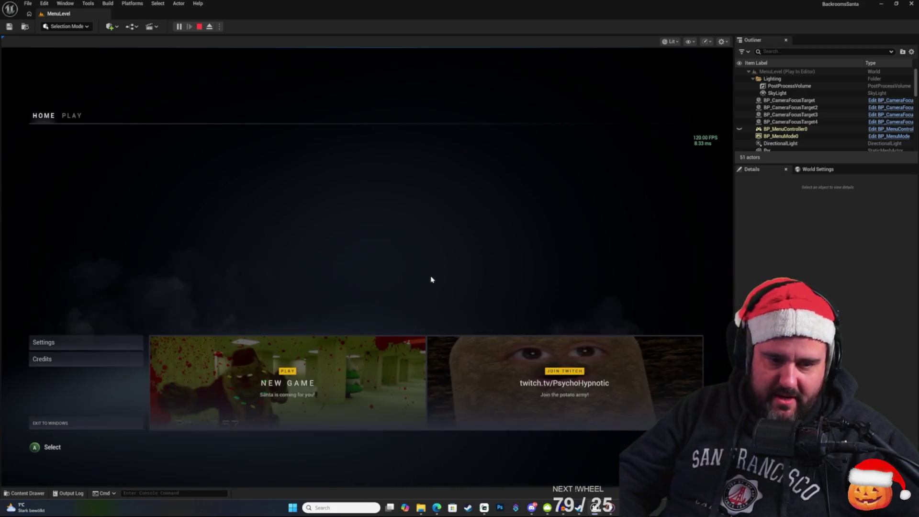
left_click(287, 380)
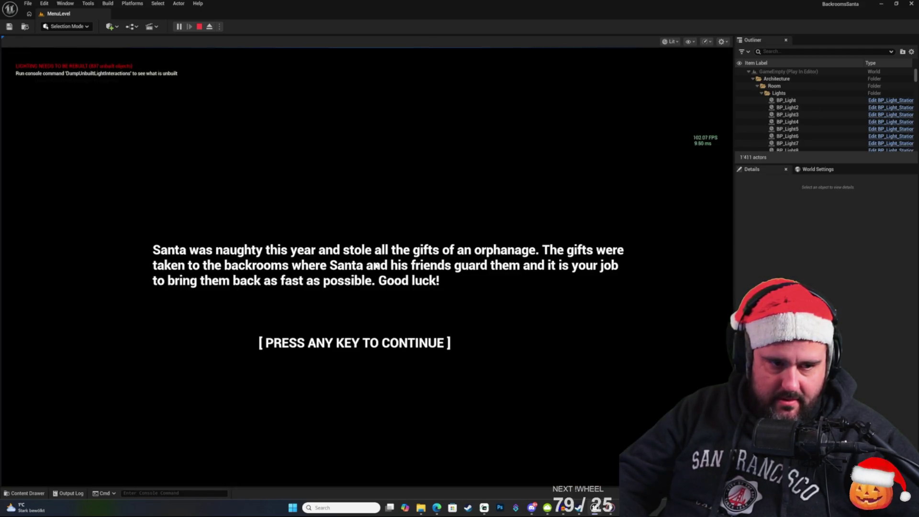
left_click(376, 266)
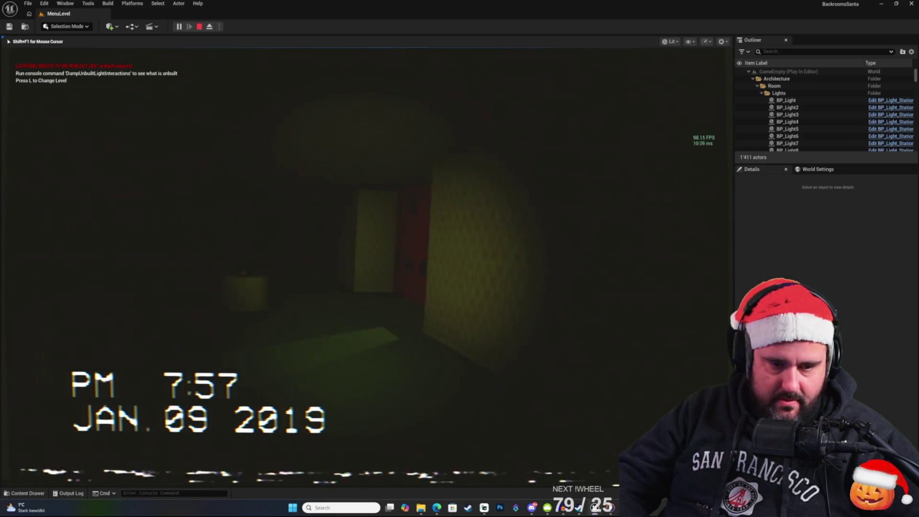
Step: Walk around the starting room, then Alt+Tab back to the BP_GameInstance editor
key("w")
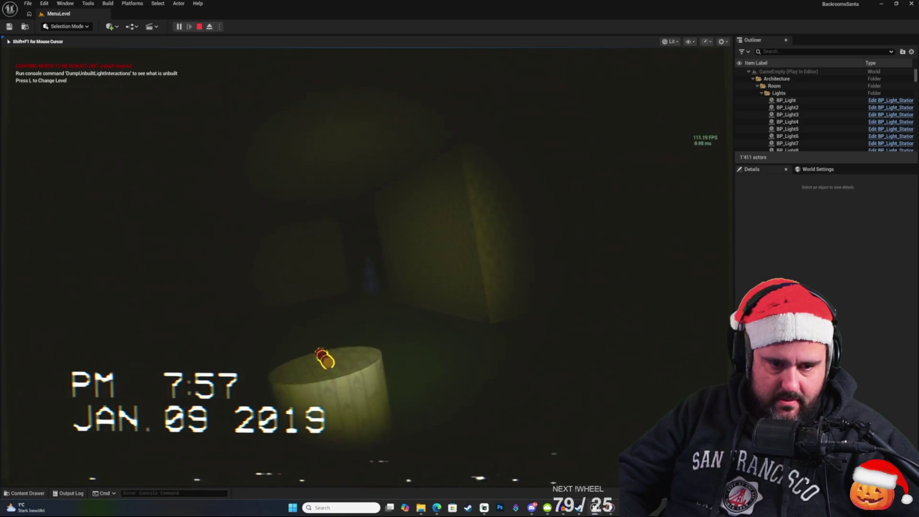
key("w")
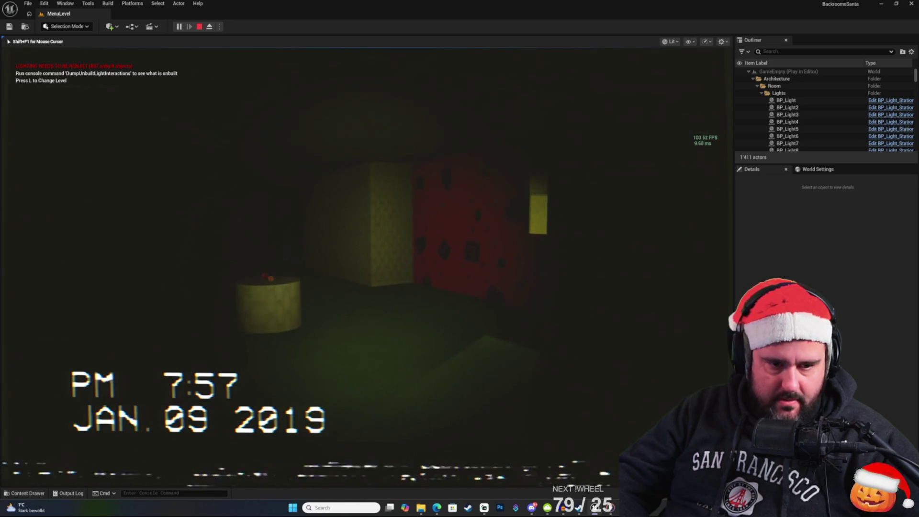
key("w")
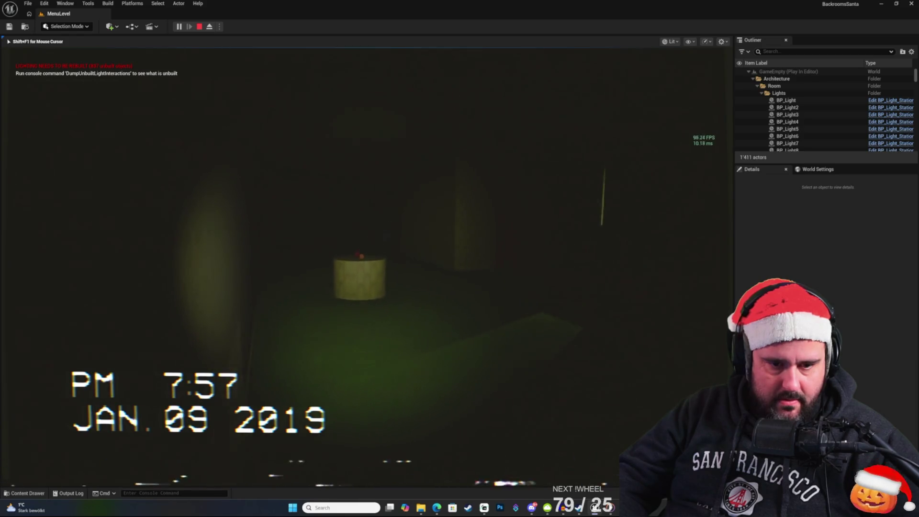
key("w")
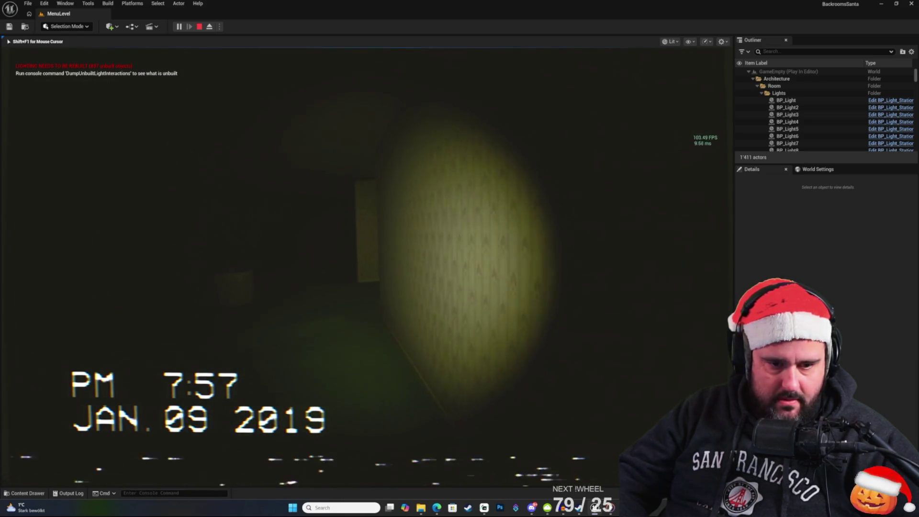
key("w")
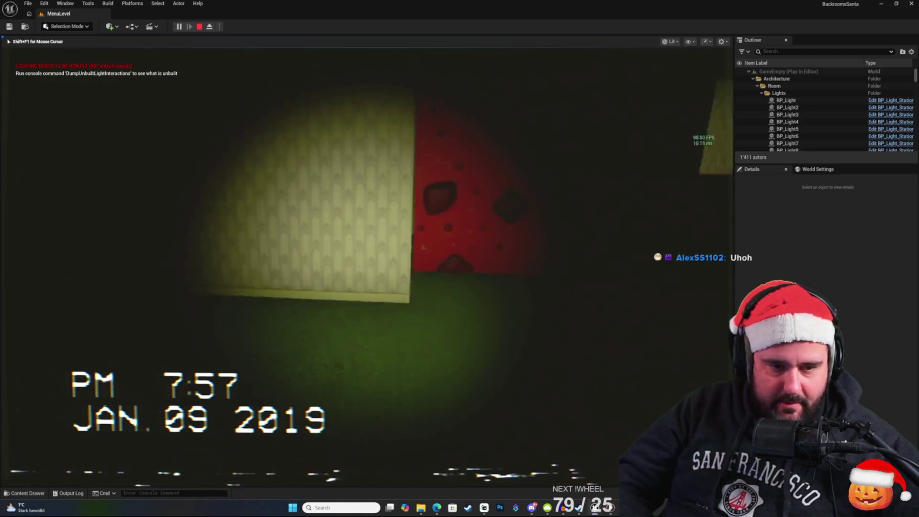
key("alt+Tab")
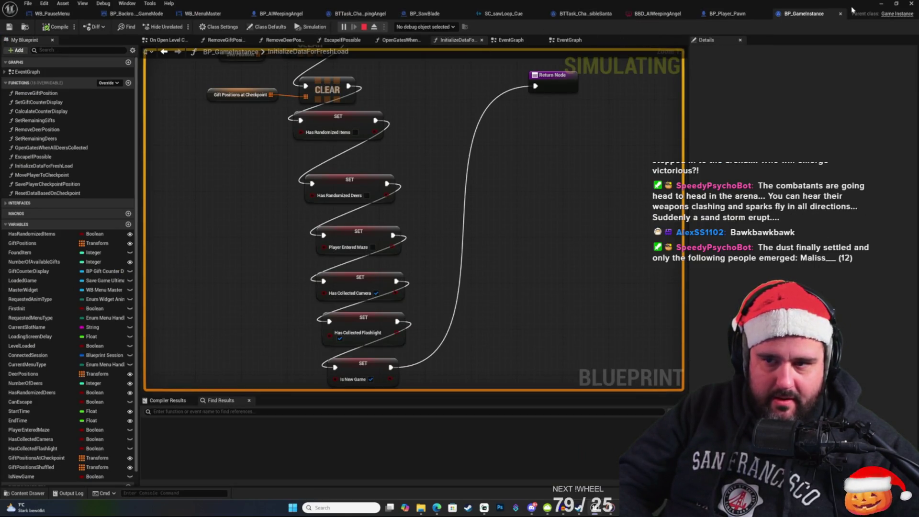
Step: Switch from the BBD_AIWeepingAngel tab to the BTTask_ChaseInvisibleSanta event graph
left_click(734, 14)
left_click(721, 12)
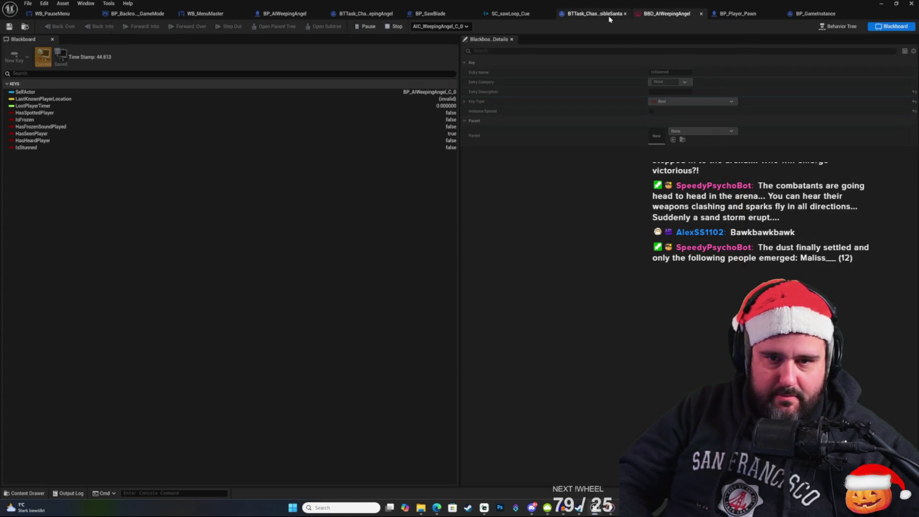
left_click(608, 15)
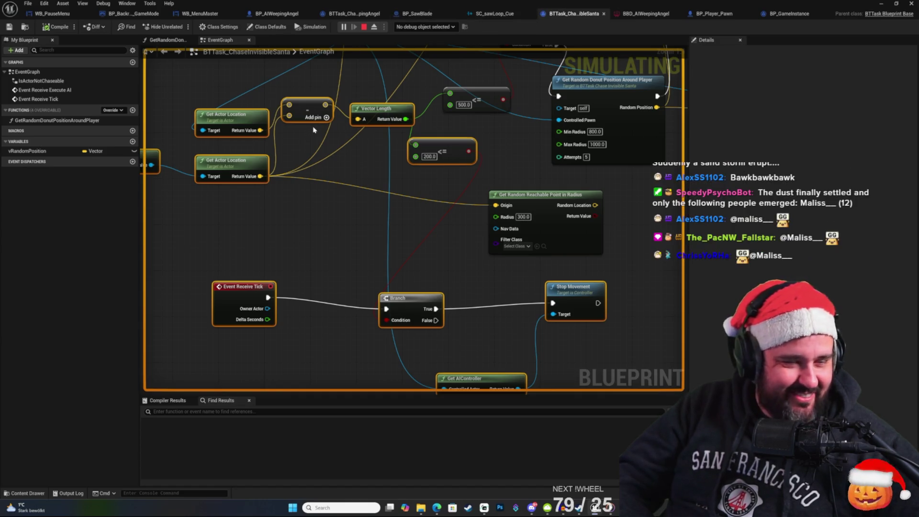
key("alt+Tab")
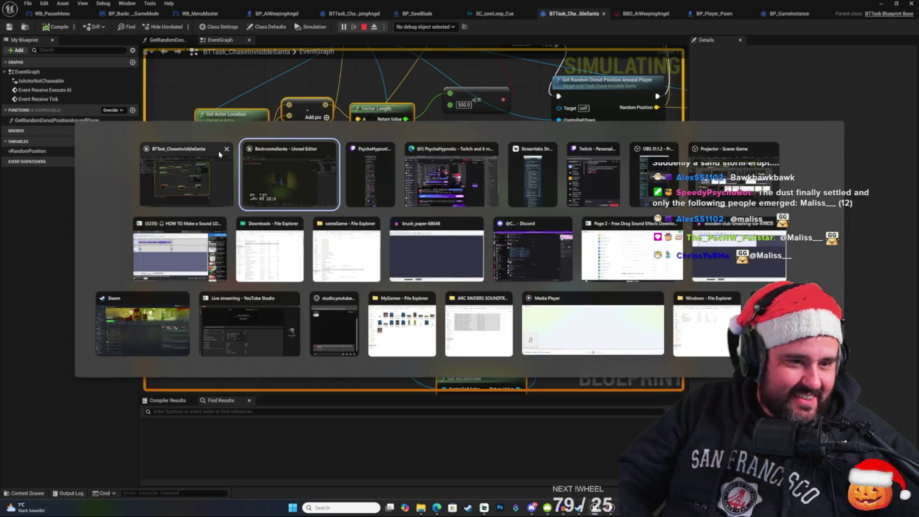
left_click(192, 169)
Step: Browse the AI Tasks, AttackSanta and WeepingAngel folders, ending in the WeepingAngel folder
left_click(29, 494)
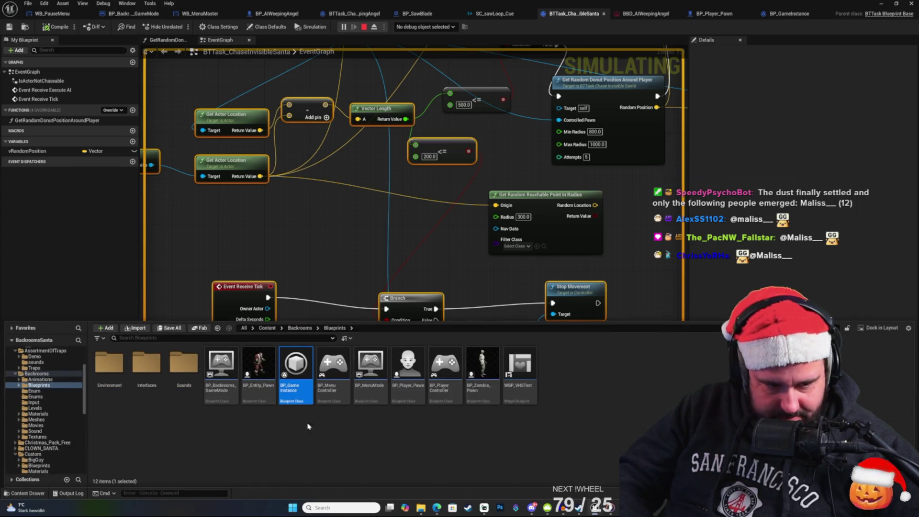
scroll(46, 388, "up", 3)
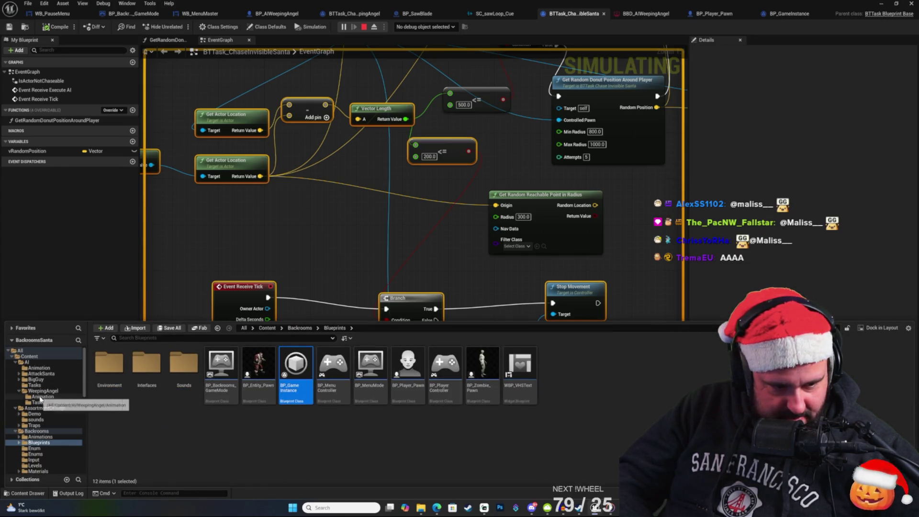
left_click(39, 402)
left_click(44, 397)
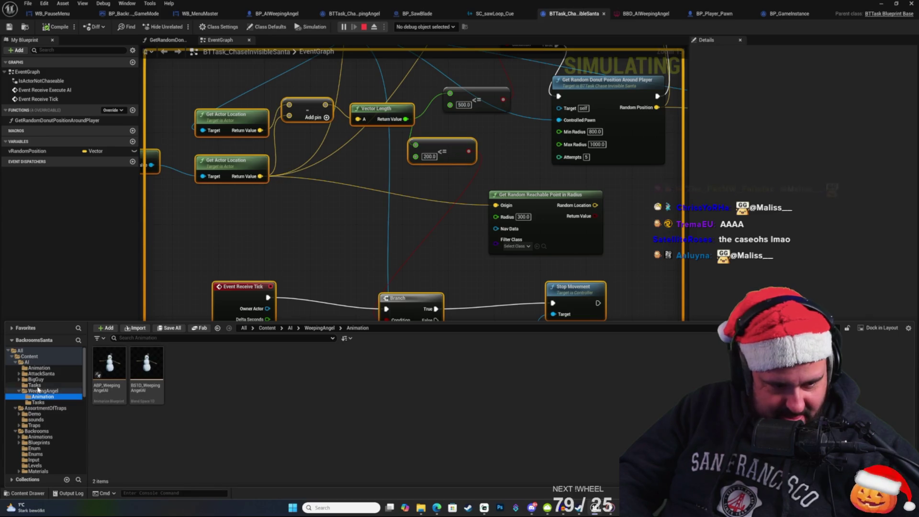
left_click(35, 385)
left_click(37, 397)
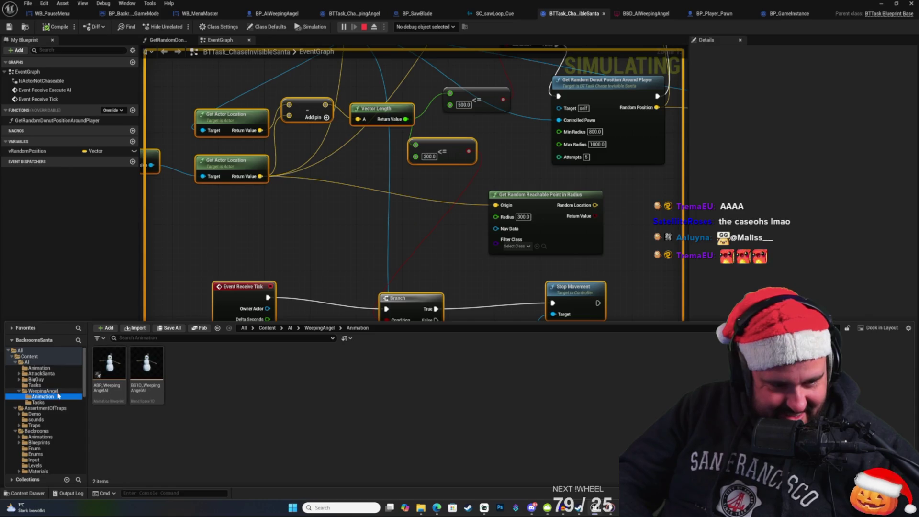
left_click(50, 398)
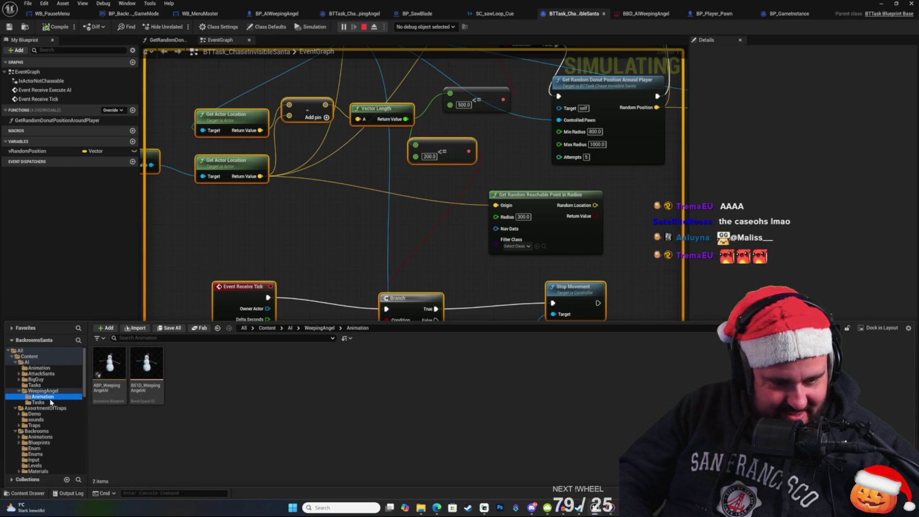
left_click(42, 374)
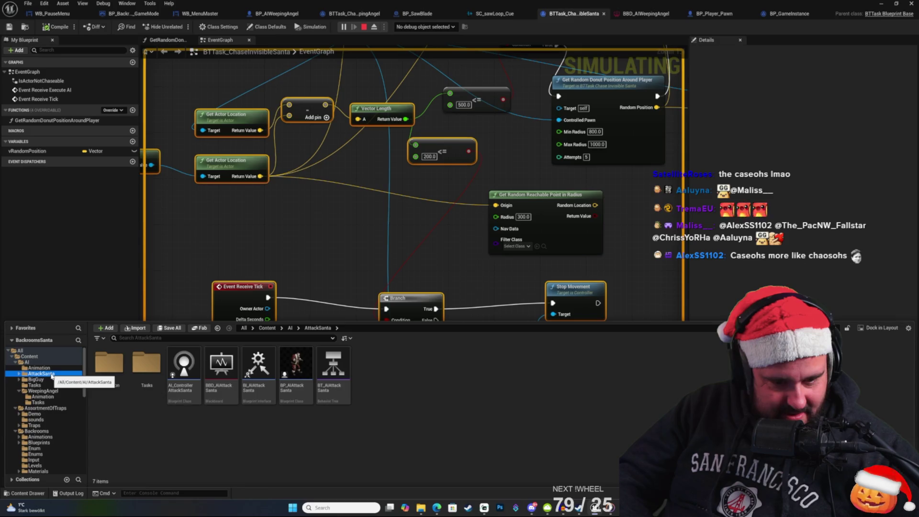
left_click(46, 386)
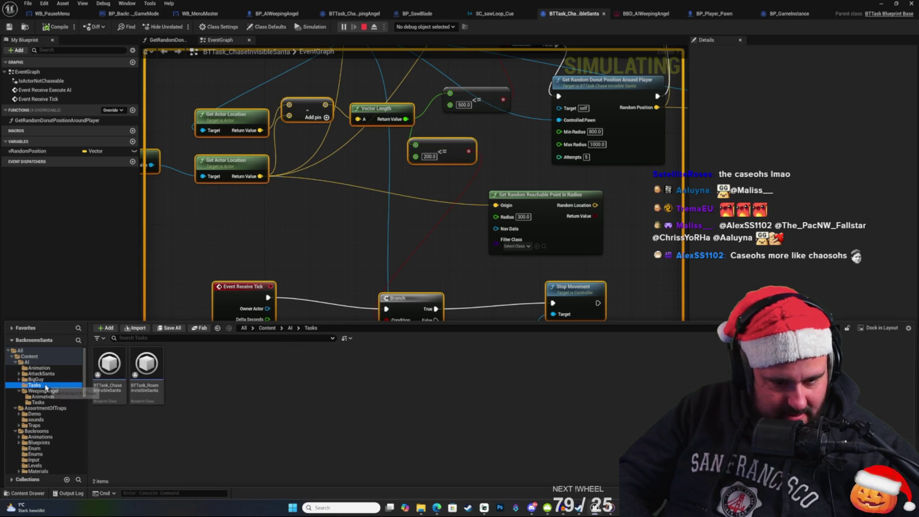
left_click(43, 391)
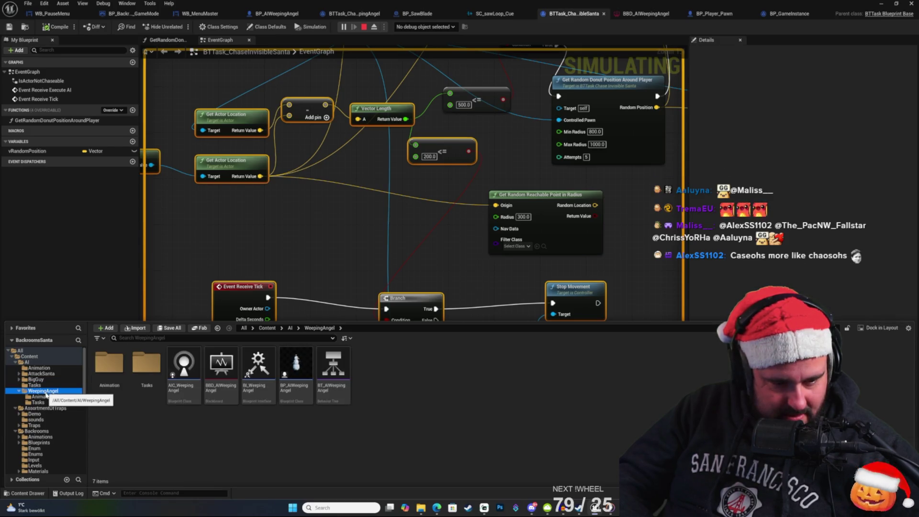
left_click(46, 397)
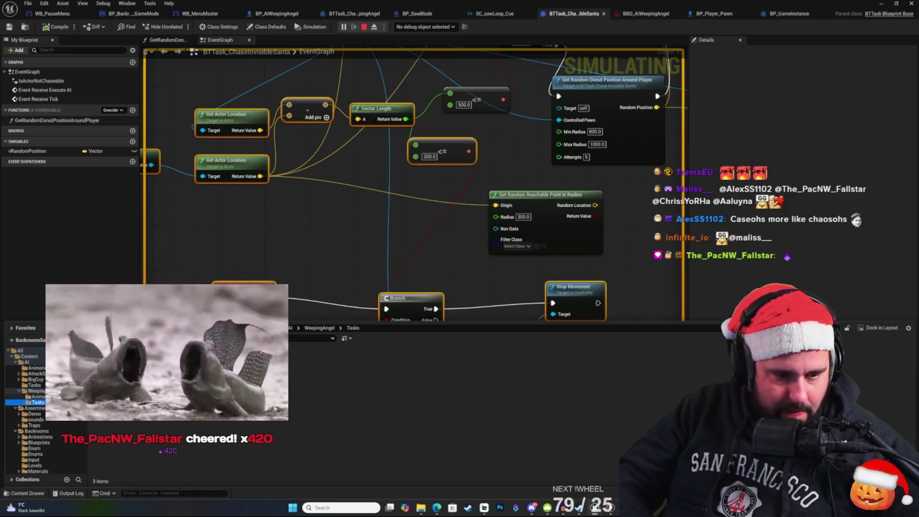
left_click(43, 391)
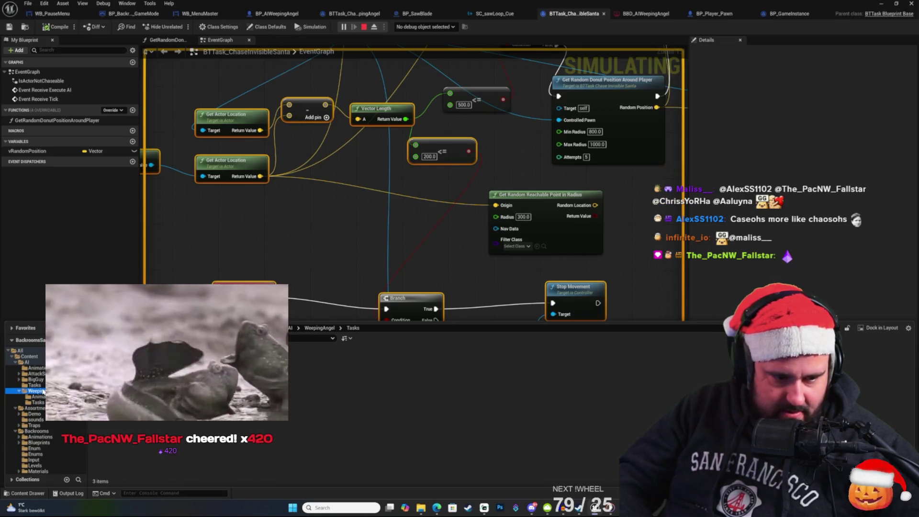
Step: Open BT_AIWeepingAngel from the Content Drawer, survey its branches back to ROOT, and list the debuggable AI controllers
double_click(333, 367)
mouse_move(507, 183)
left_mouse_down()
mouse_move(473, 159)
mouse_move(439, 173)
left_mouse_up()
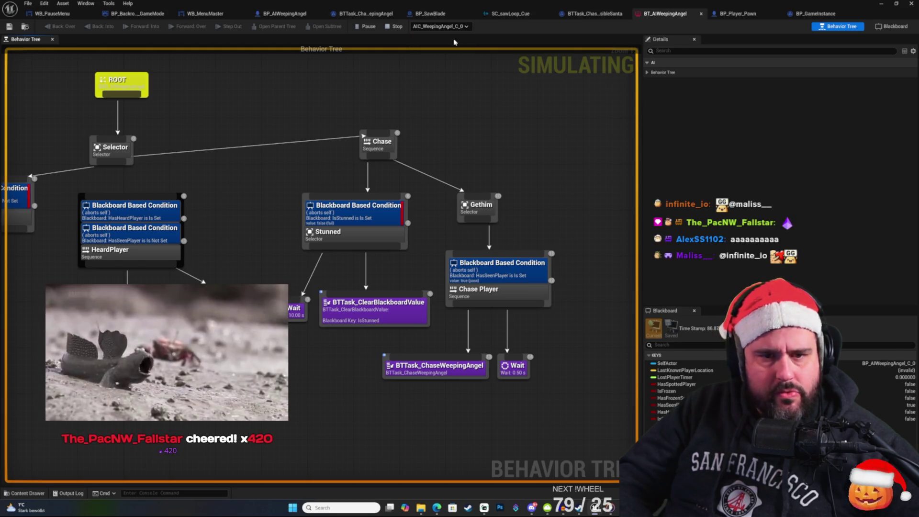
scroll(344, 220, "down", 3)
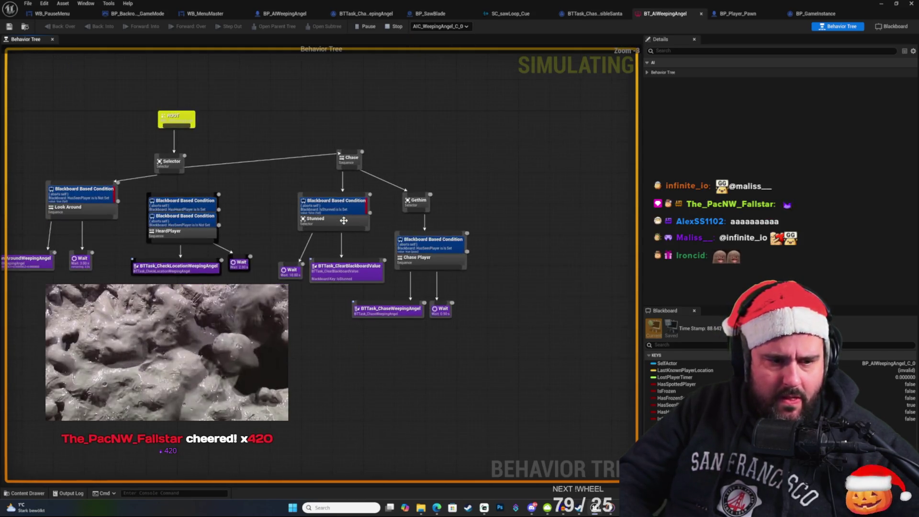
scroll(344, 220, "up", 3)
mouse_move(125, 75)
left_mouse_down()
mouse_move(211, 147)
mouse_move(354, 172)
mouse_move(414, 219)
mouse_move(291, 179)
left_mouse_up()
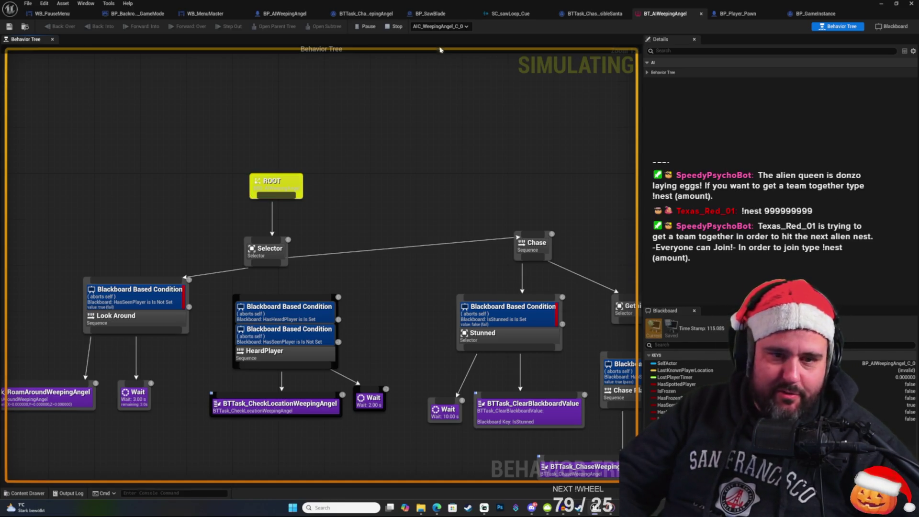
left_click(441, 26)
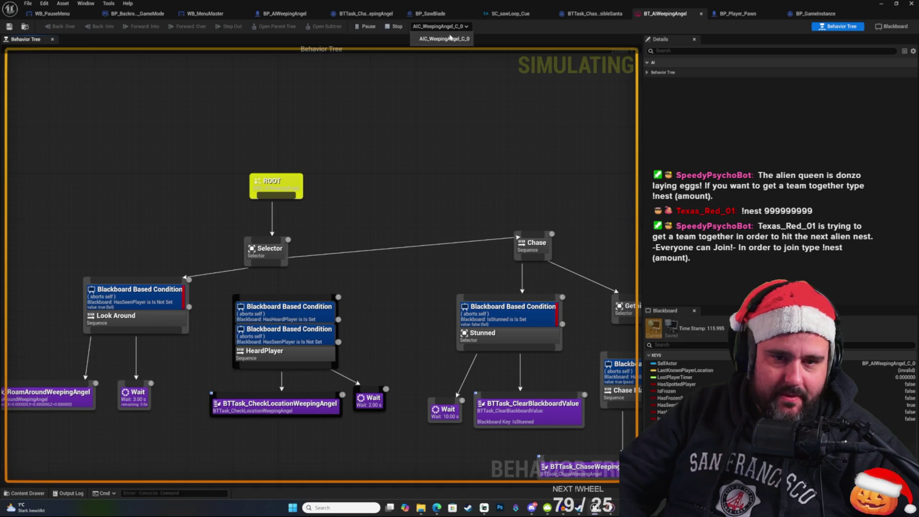
left_click(450, 39)
scroll(335, 182, "down", 3)
scroll(435, 219, "up", 4)
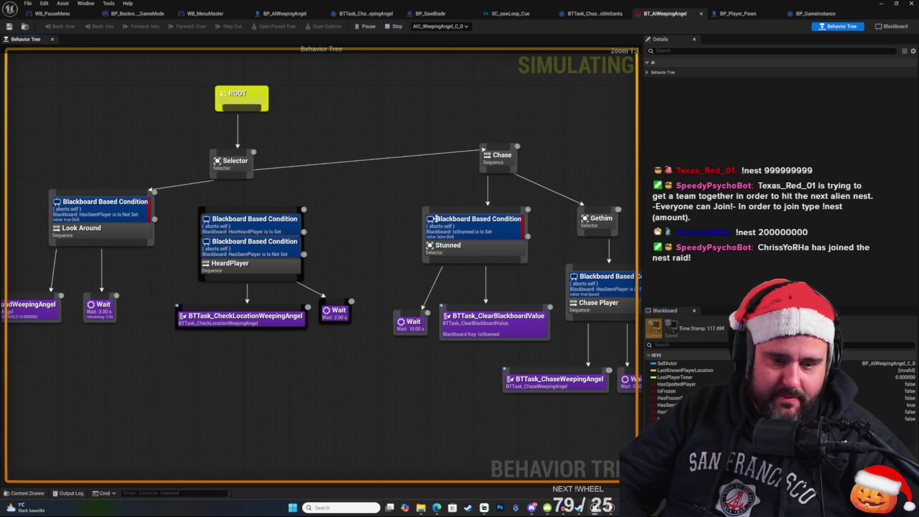
left_click_drag(435, 219, 374, 191)
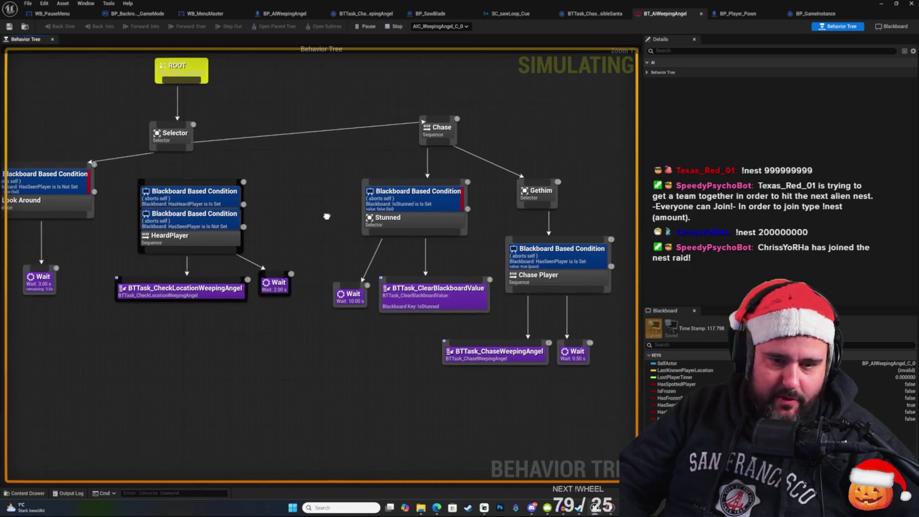
left_click(430, 194)
left_click(386, 171)
left_click_drag(335, 134, 475, 164)
mouse_move(326, 96)
left_mouse_down()
mouse_move(405, 127)
mouse_move(432, 197)
left_mouse_up()
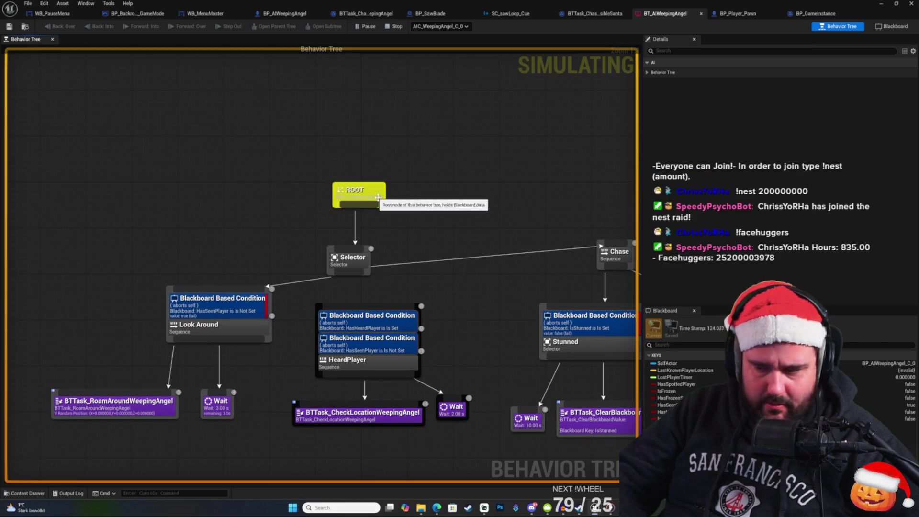
mouse_move(386, 196)
left_mouse_down()
mouse_move(389, 211)
mouse_move(354, 191)
mouse_move(380, 195)
left_mouse_up()
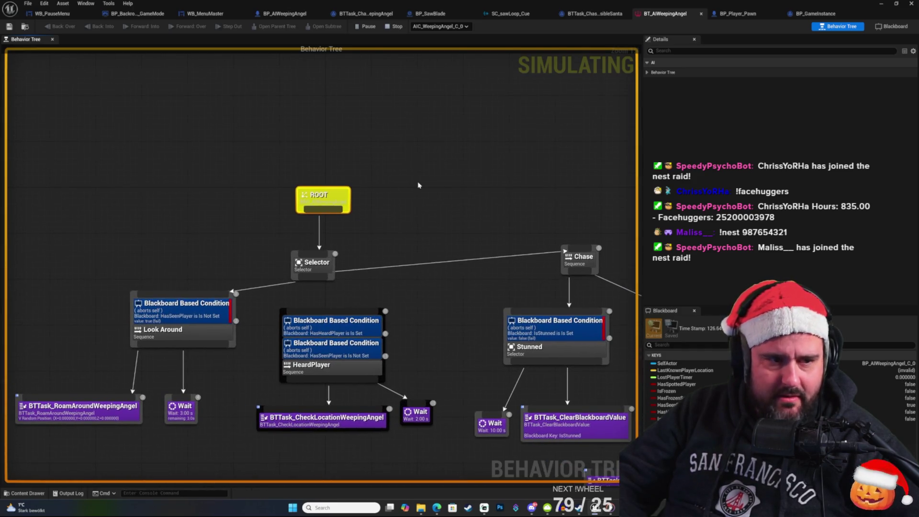
left_click_drag(410, 222, 290, 165)
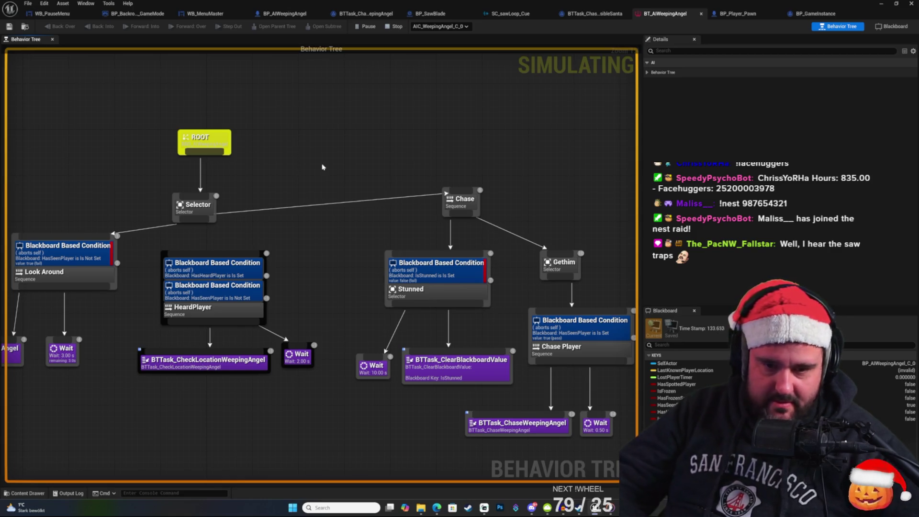
left_click_drag(322, 166, 223, 115)
left_click_drag(273, 217, 281, 181)
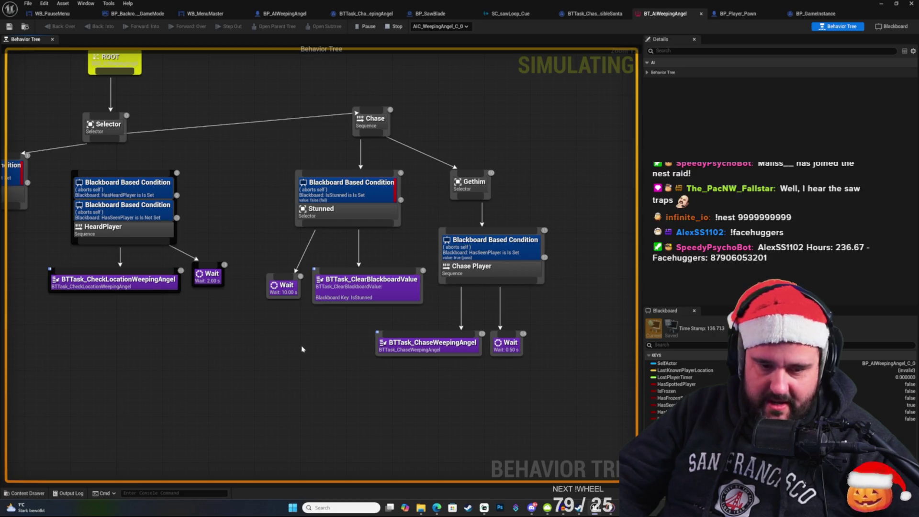
mouse_move(228, 214)
left_mouse_down()
mouse_move(293, 242)
mouse_move(349, 239)
left_mouse_up()
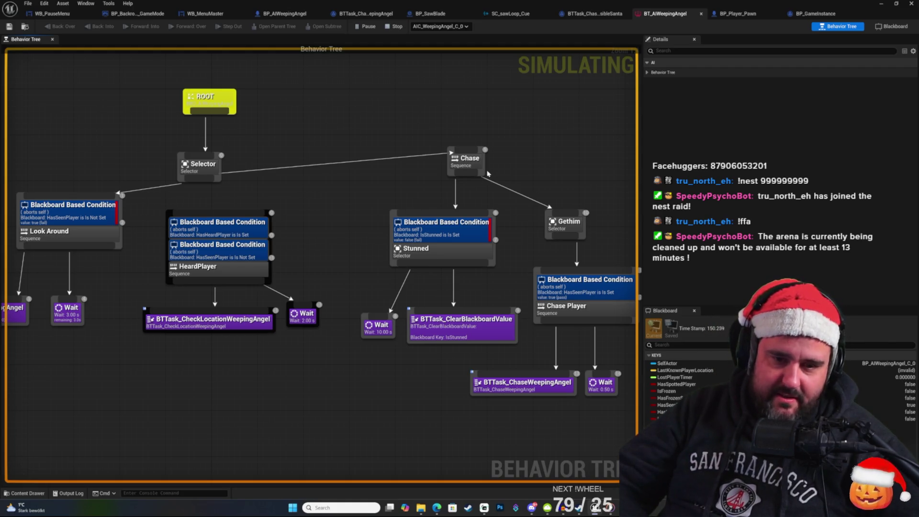
left_click(470, 158)
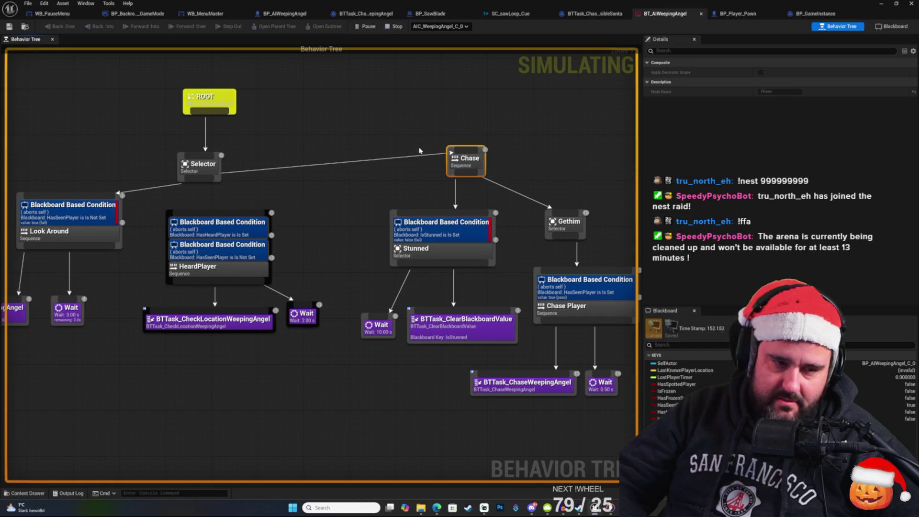
left_click_drag(392, 128, 376, 123)
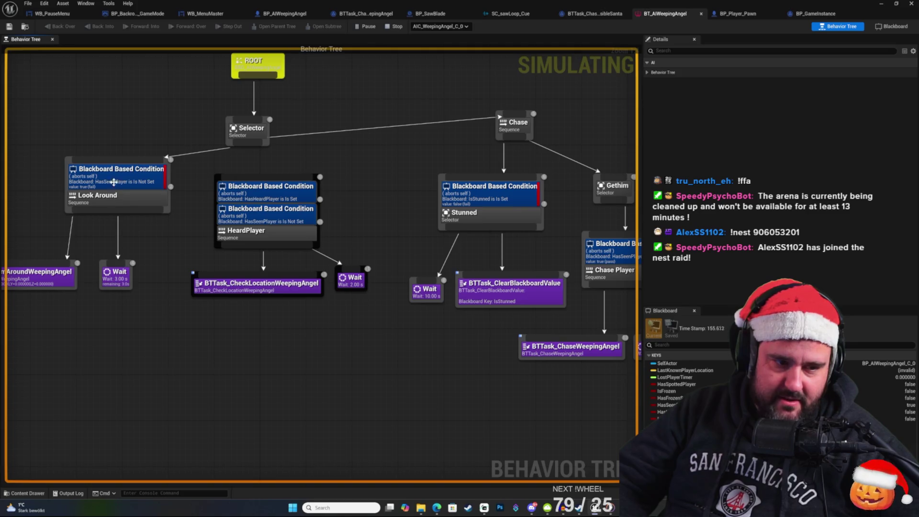
left_click_drag(117, 143, 194, 193)
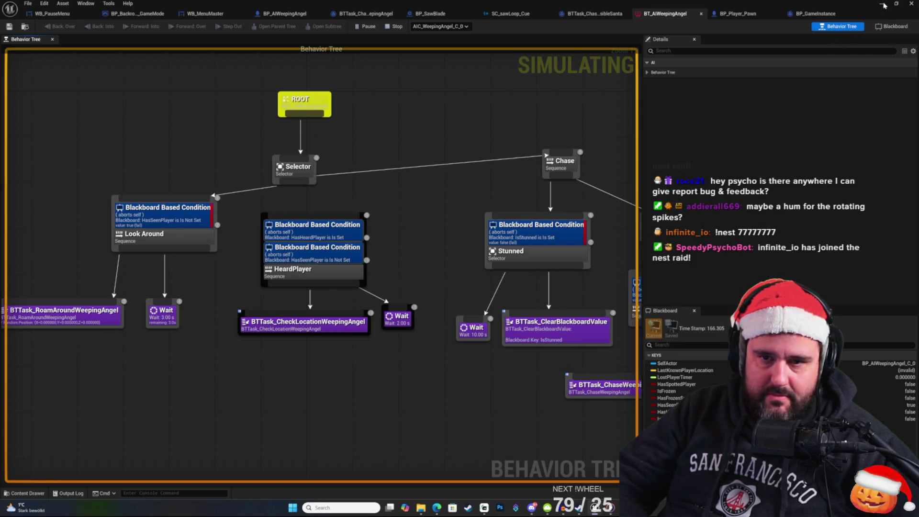
key("alt+Tab")
key("alt+Tab")
key("alt+Tab")
left_click(287, 184)
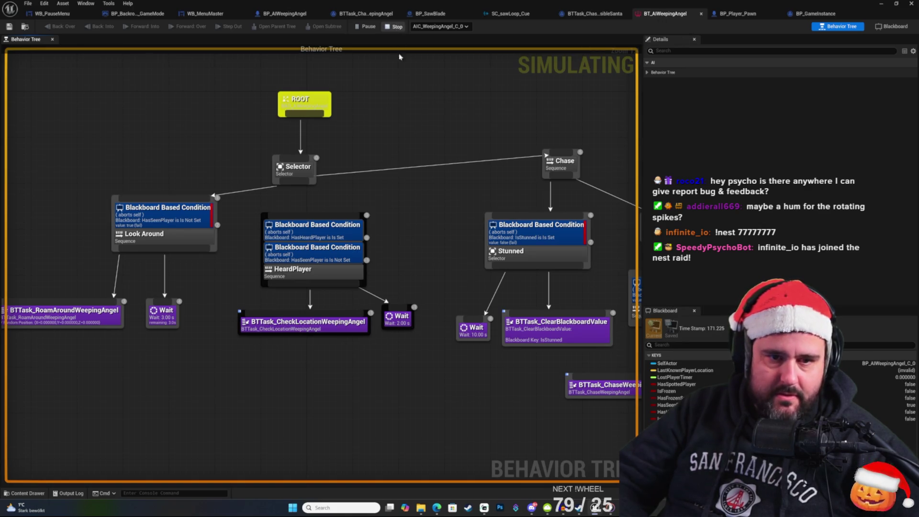
Step: Stop the simulation and open BT_AIAttackSanta from the AI > AttackSanta folder
key("Escape")
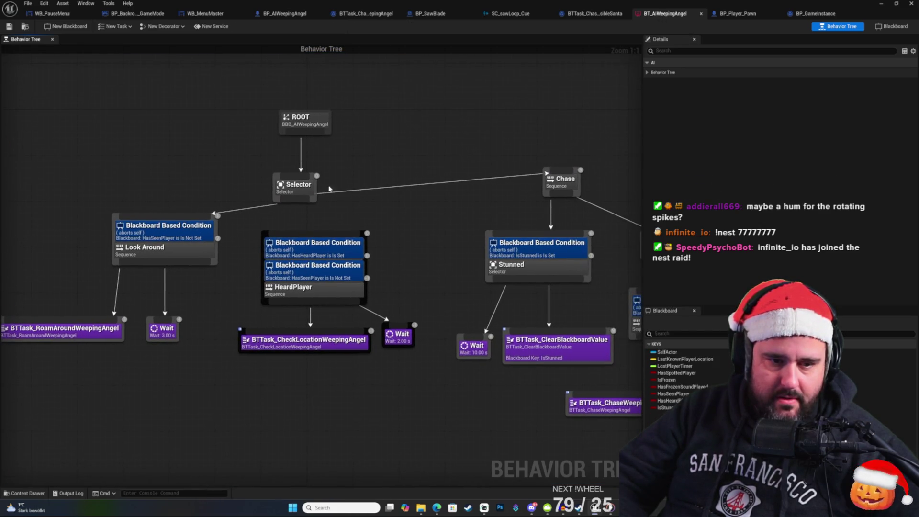
left_click(21, 495)
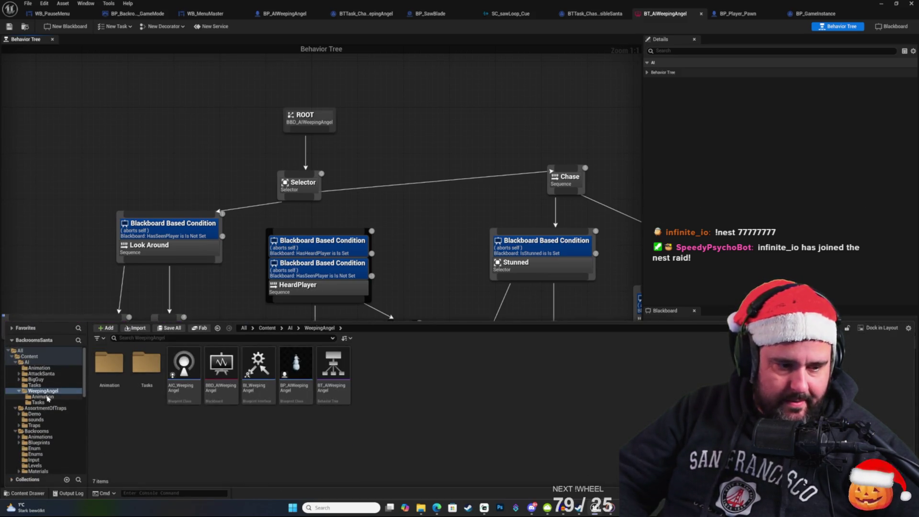
left_click(41, 373)
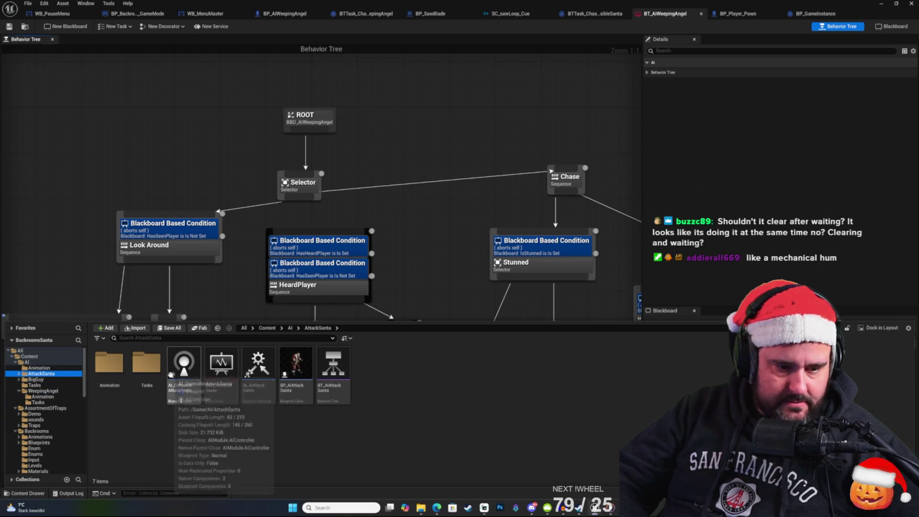
left_click(332, 367)
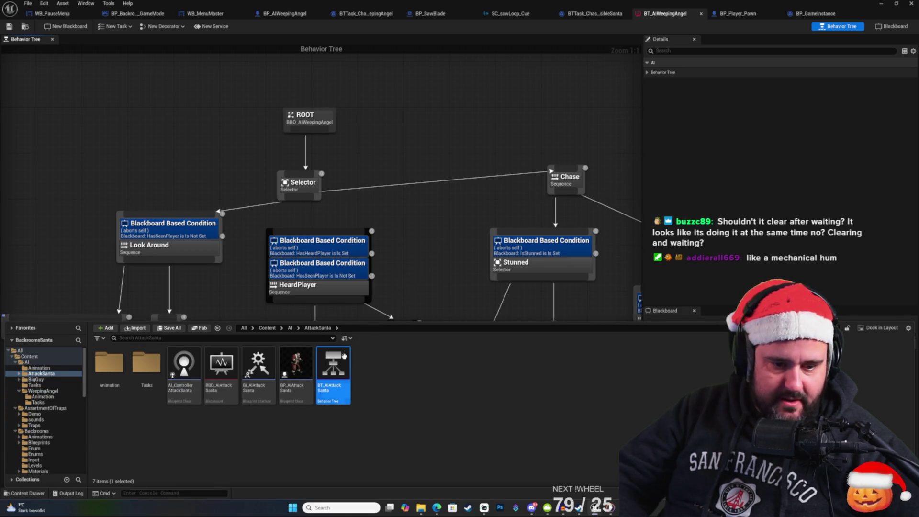
double_click(335, 368)
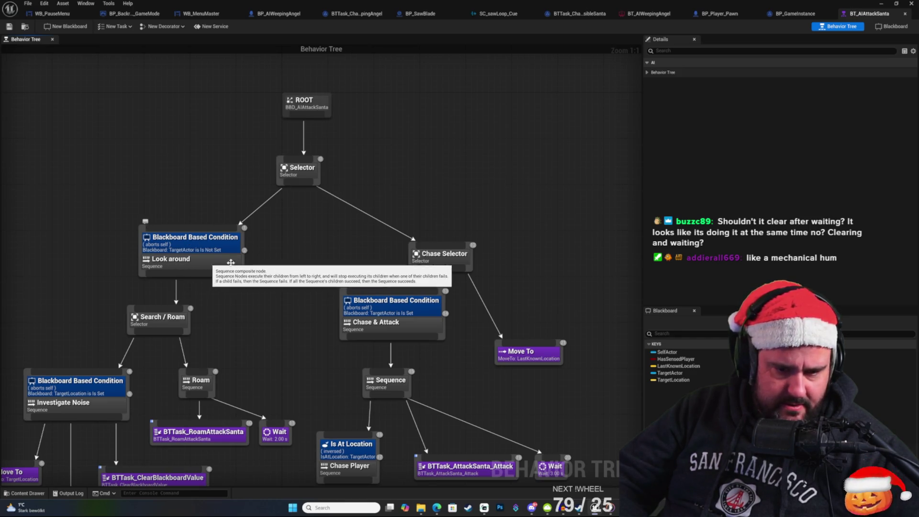
Step: Pan across BT_AIAttackSanta to study the Chase Player Move To, the Selector and the attack branch
mouse_move(364, 262)
left_mouse_down()
mouse_move(332, 254)
mouse_move(339, 227)
left_mouse_up()
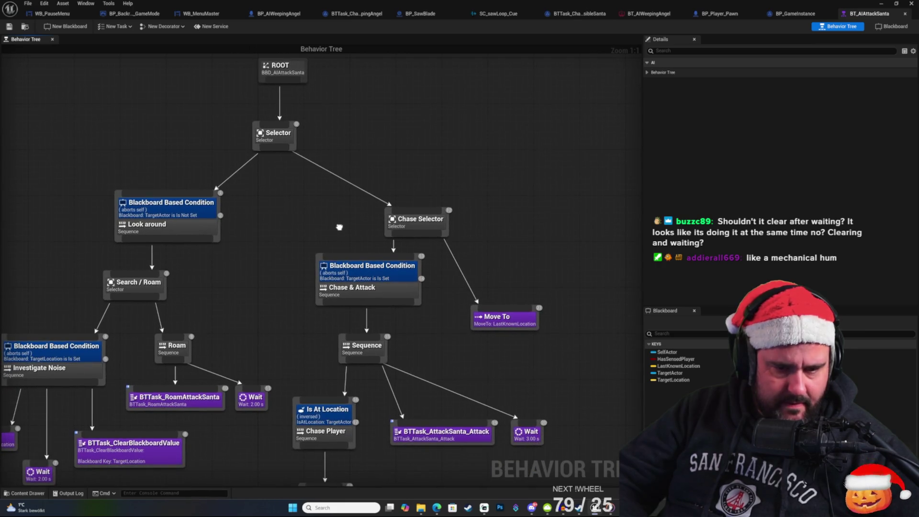
mouse_move(359, 272)
left_mouse_down()
mouse_move(347, 249)
mouse_move(349, 148)
left_mouse_up()
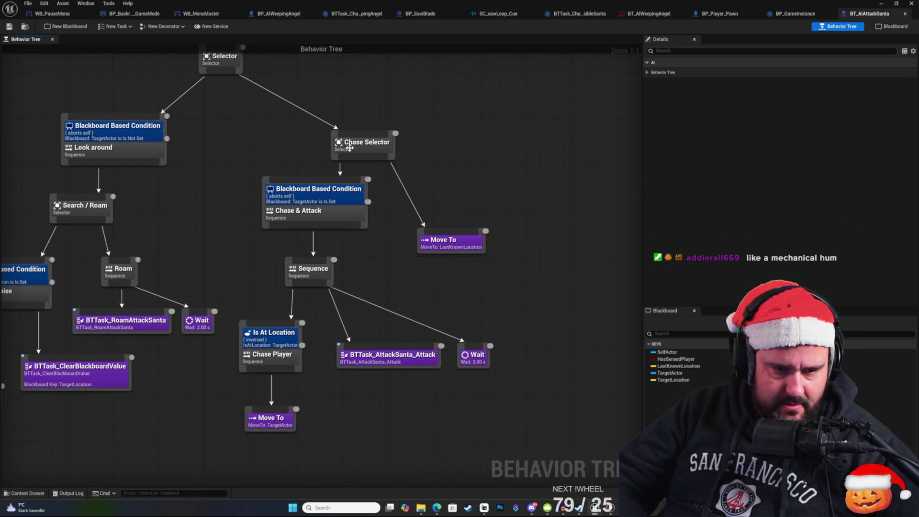
left_click_drag(382, 217, 390, 229)
left_click_drag(481, 178, 454, 260)
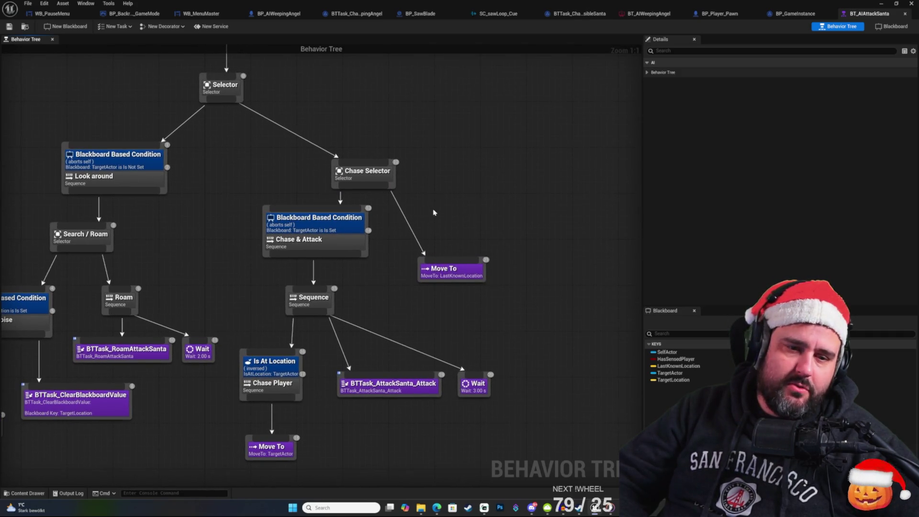
left_click_drag(434, 212, 455, 185)
mouse_move(370, 250)
left_mouse_down()
mouse_move(384, 195)
mouse_move(409, 232)
mouse_move(356, 266)
left_mouse_up()
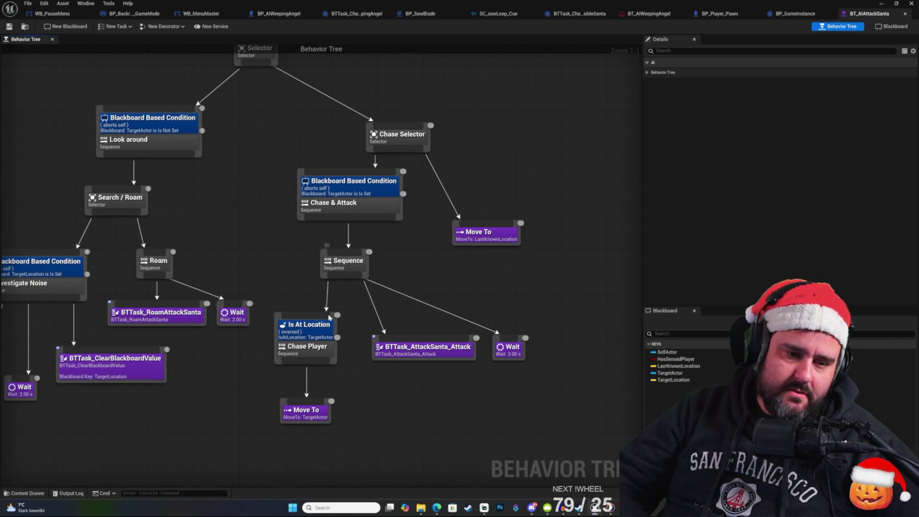
left_click_drag(308, 336, 299, 374)
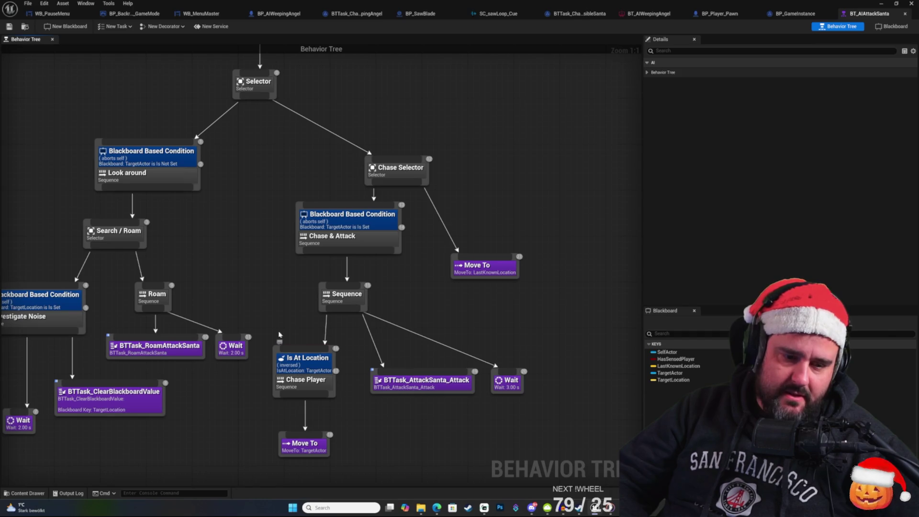
left_click_drag(279, 335, 266, 299)
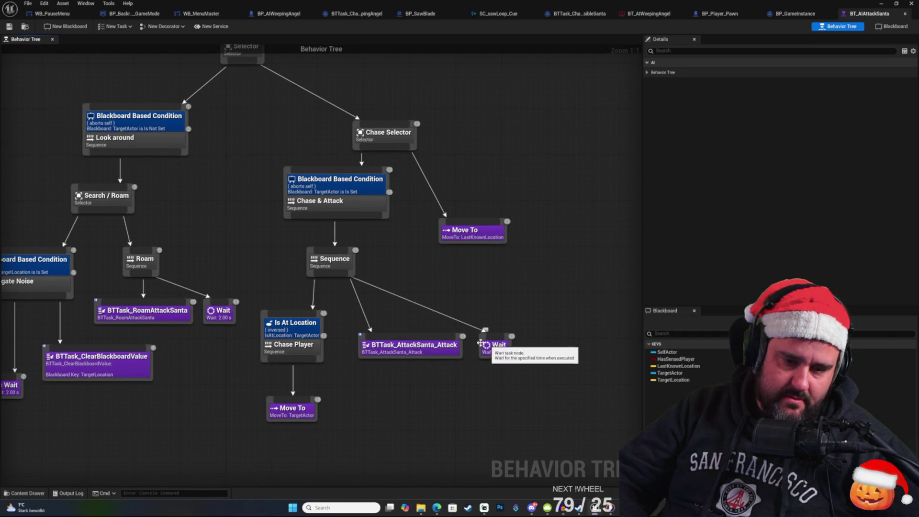
left_click_drag(401, 260, 407, 311)
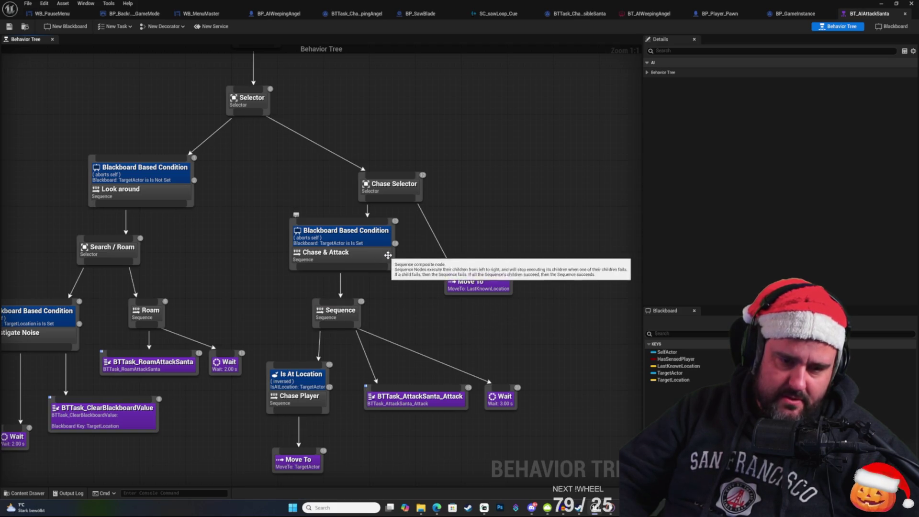
Step: Bring the ROOT node back into view and reopen the Content Drawer
mouse_move(487, 128)
left_mouse_down()
mouse_move(528, 174)
mouse_move(502, 246)
mouse_move(504, 236)
left_mouse_up()
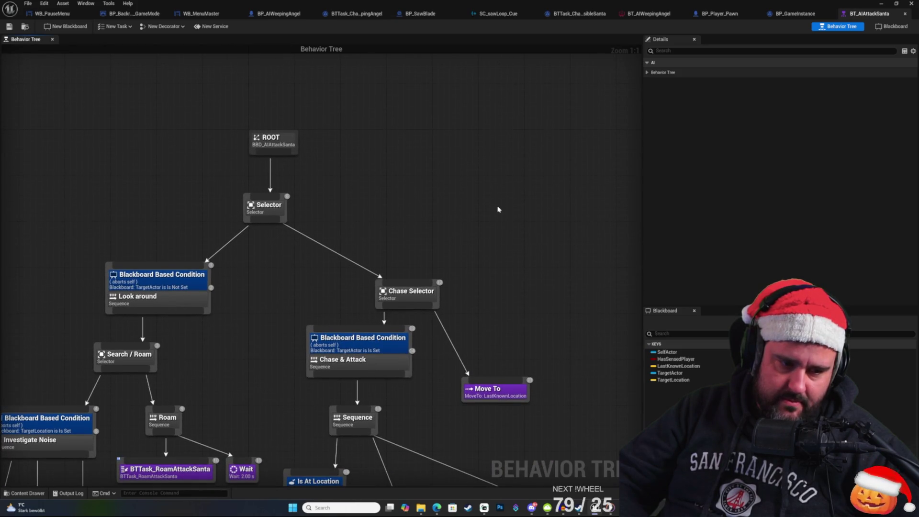
right_click(478, 192)
left_click(445, 175)
right_click(513, 231)
left_click(430, 164)
left_click_drag(554, 128, 550, 134)
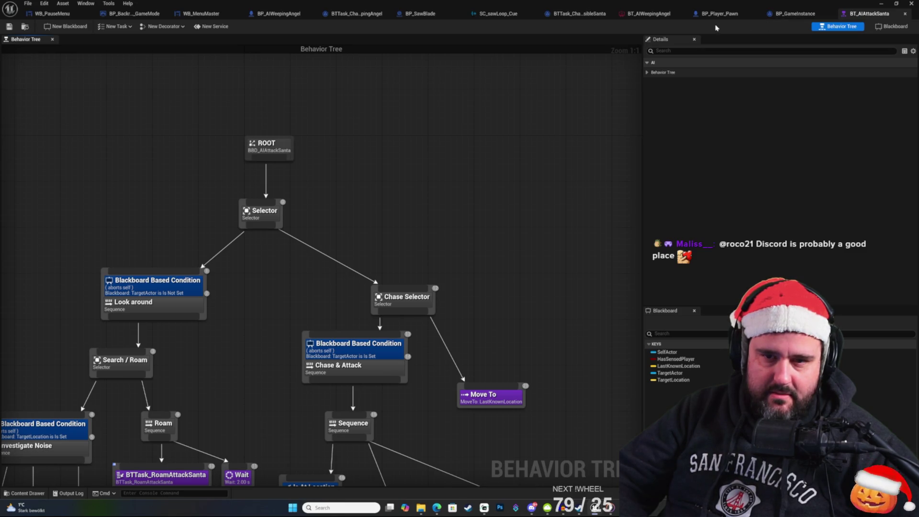
left_click(27, 493)
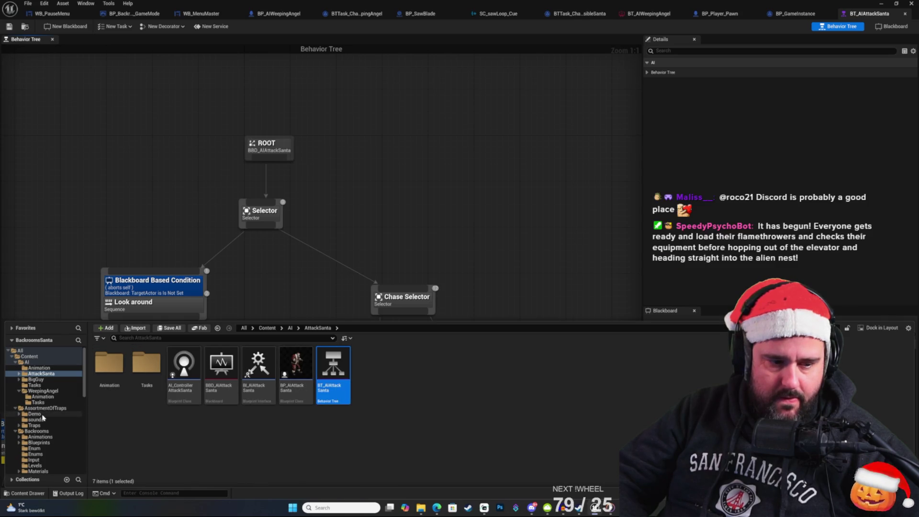
Step: Reopen BT_AIWeepingAngel from the WeepingAngel folder and inspect its Stunned and Gethim selectors
left_click(43, 391)
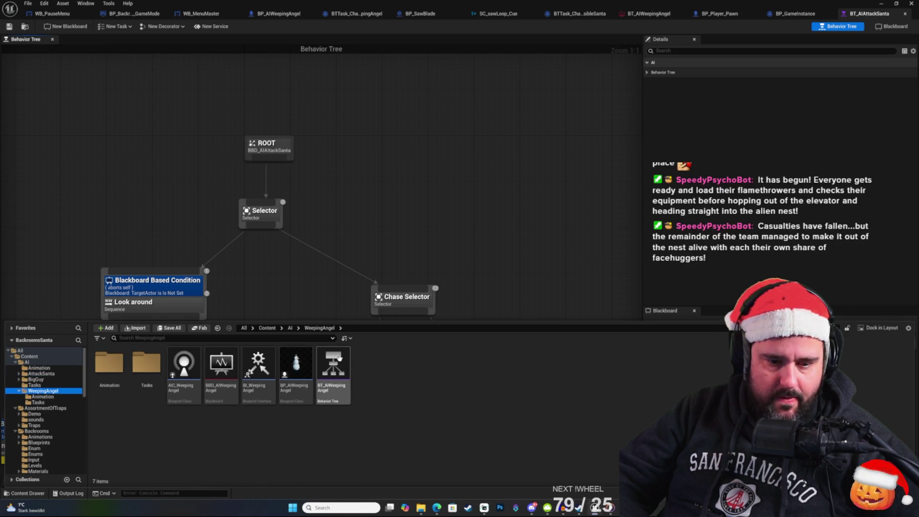
double_click(338, 357)
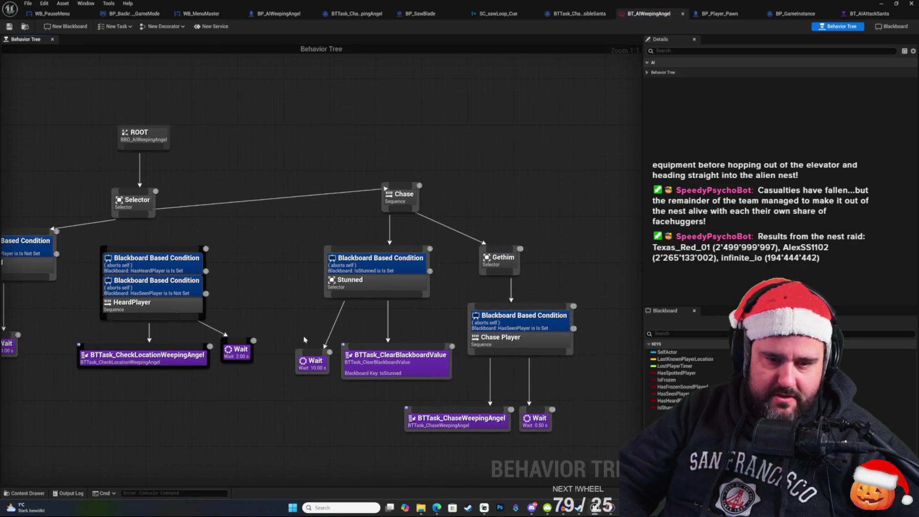
left_click(414, 281)
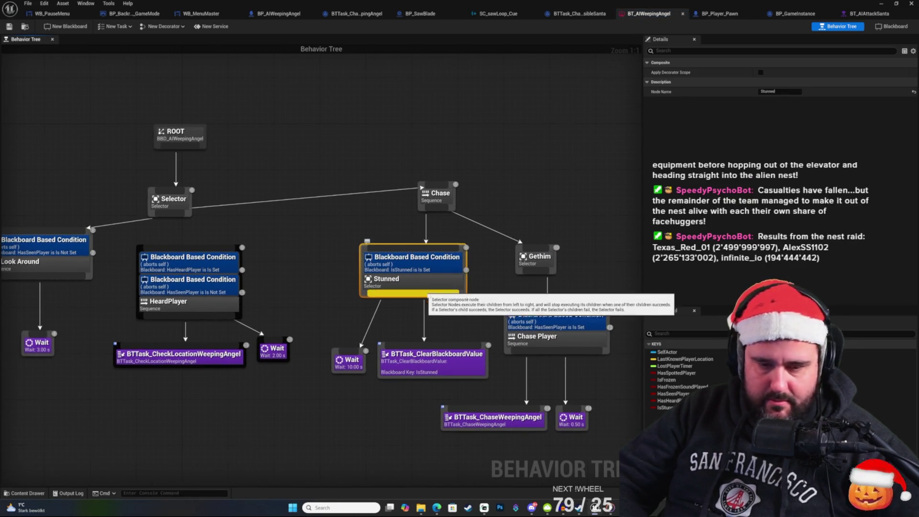
left_click(544, 260)
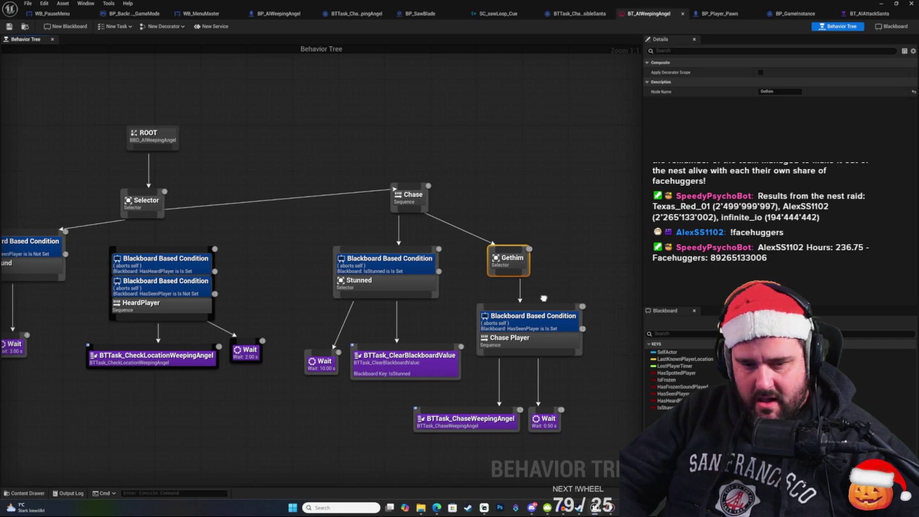
left_click(561, 289)
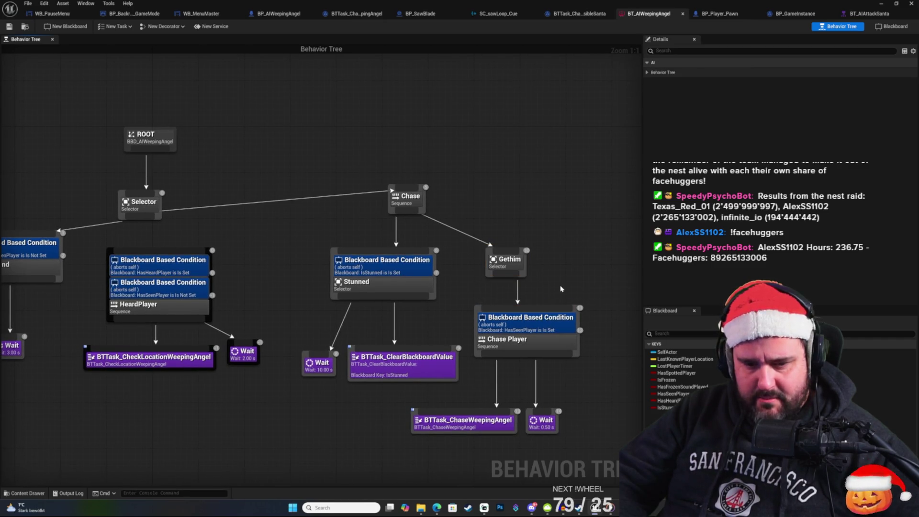
scroll(562, 289, "down", 2)
scroll(507, 278, "up", 2)
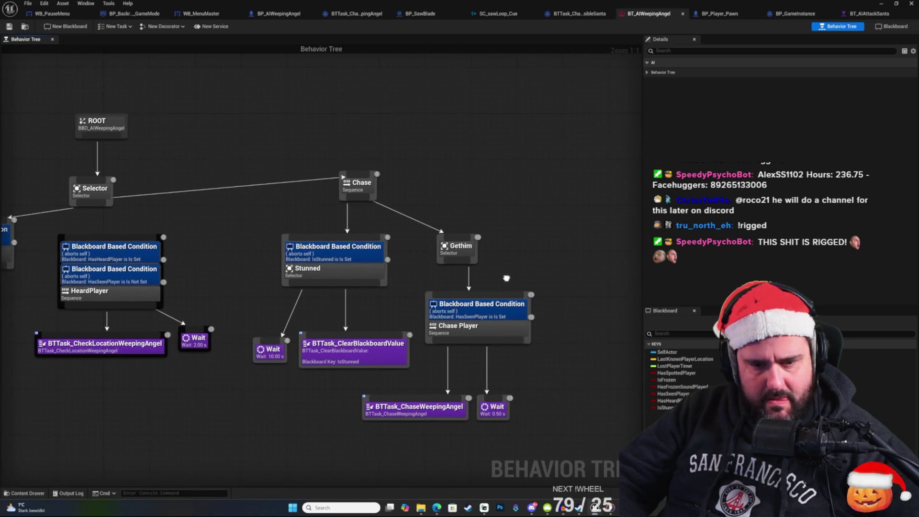
mouse_move(493, 264)
left_mouse_down()
mouse_move(601, 245)
mouse_move(492, 232)
mouse_move(486, 249)
mouse_move(573, 258)
mouse_move(577, 286)
left_mouse_up()
Step: Move the HasSeenPlayer condition from Chase Player onto the Chase sequence
left_click(569, 335)
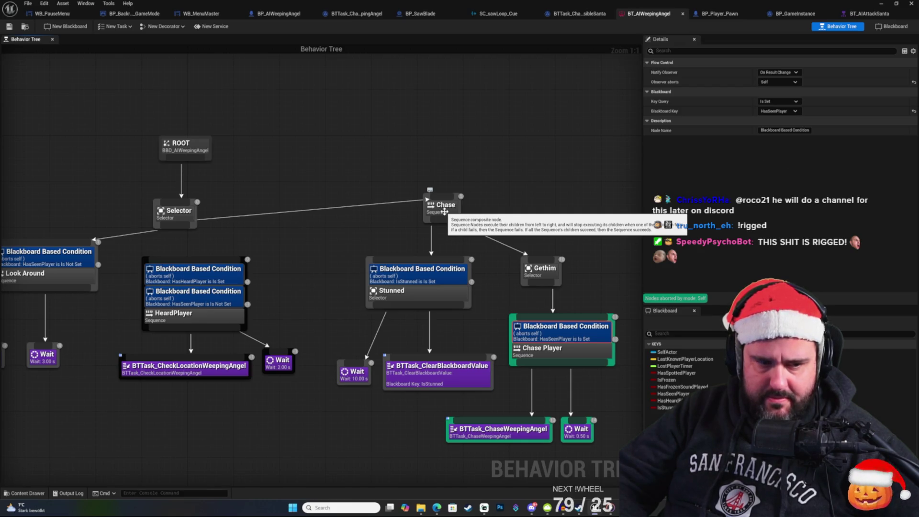
left_click(444, 212)
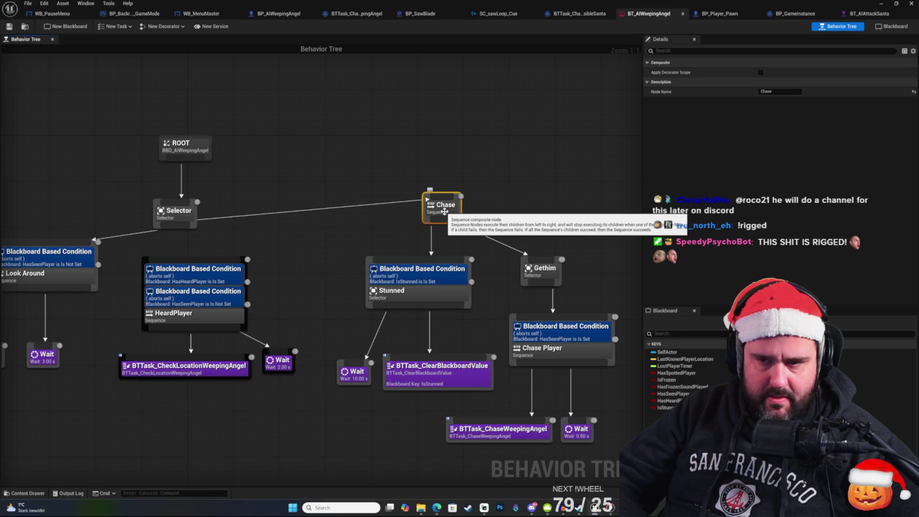
left_click(495, 214)
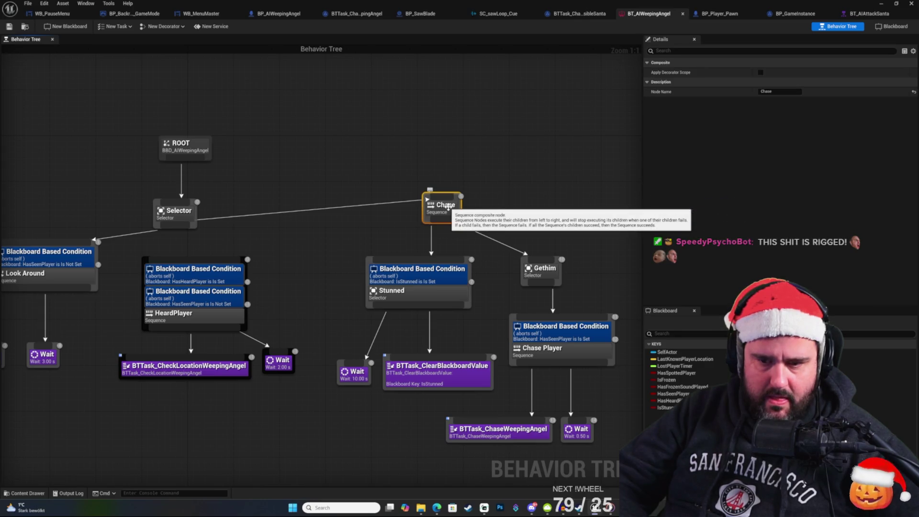
left_click(549, 332)
mouse_move(549, 332)
left_mouse_down()
mouse_move(498, 239)
mouse_move(443, 202)
left_mouse_up()
Step: Box-move the Gethim subtree into place and minimize the behavior tree window
left_click_drag(570, 283, 545, 255)
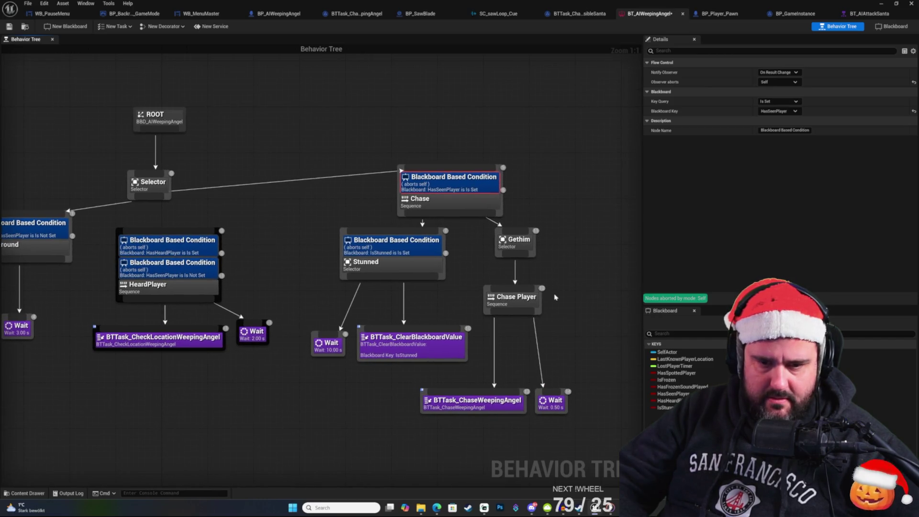
mouse_move(580, 414)
left_mouse_down()
mouse_move(493, 226)
mouse_move(527, 270)
left_mouse_up()
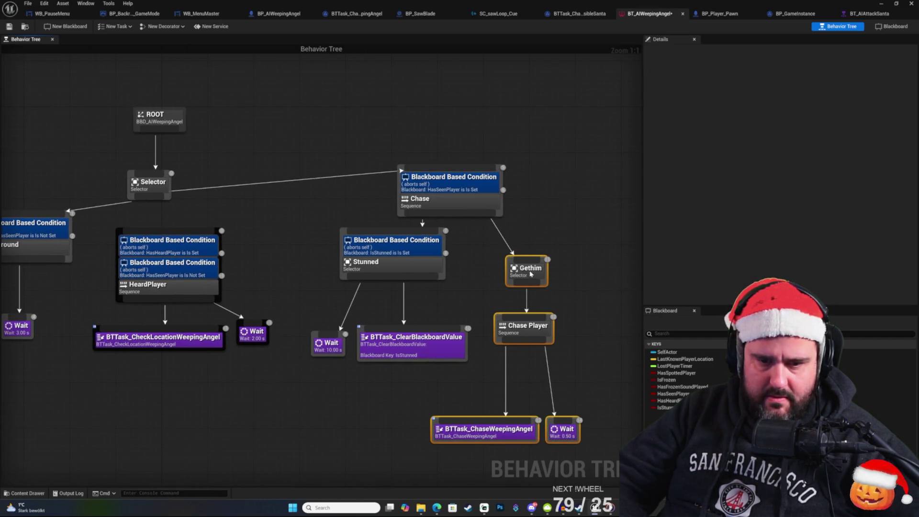
left_click(553, 228)
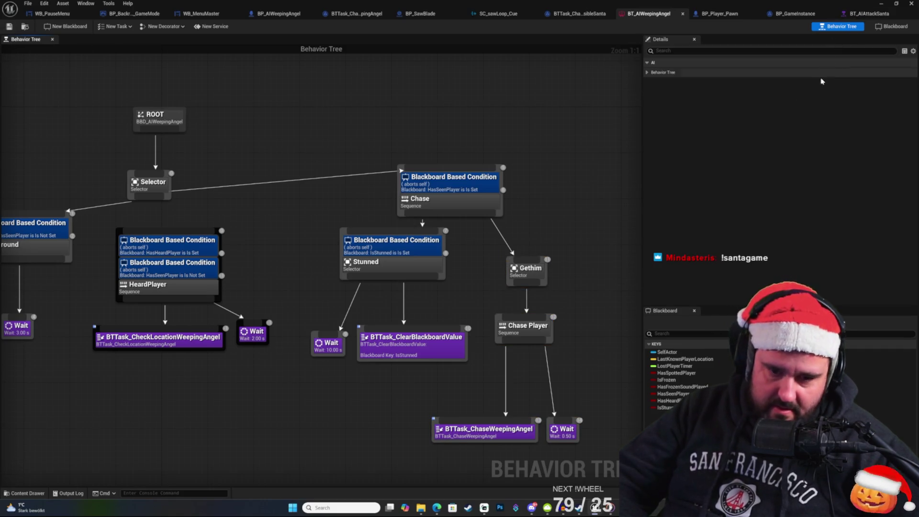
left_click(881, 3)
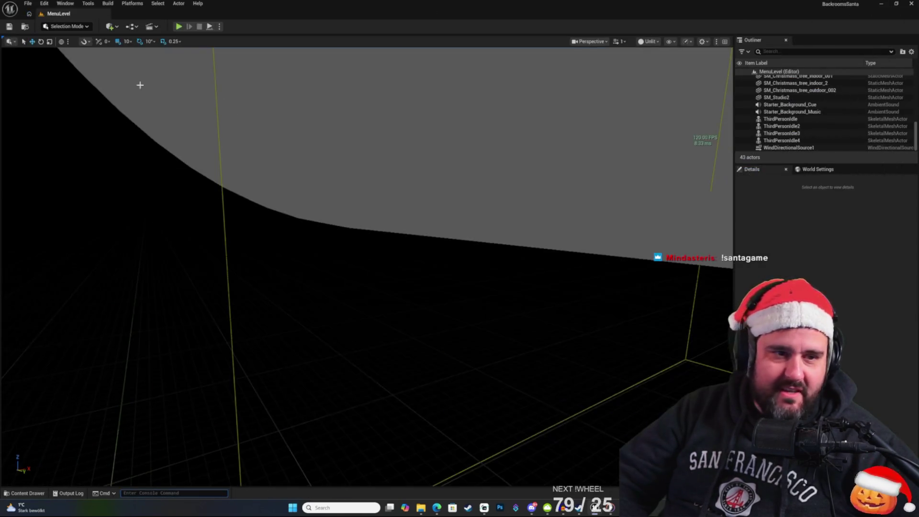
left_click(178, 27)
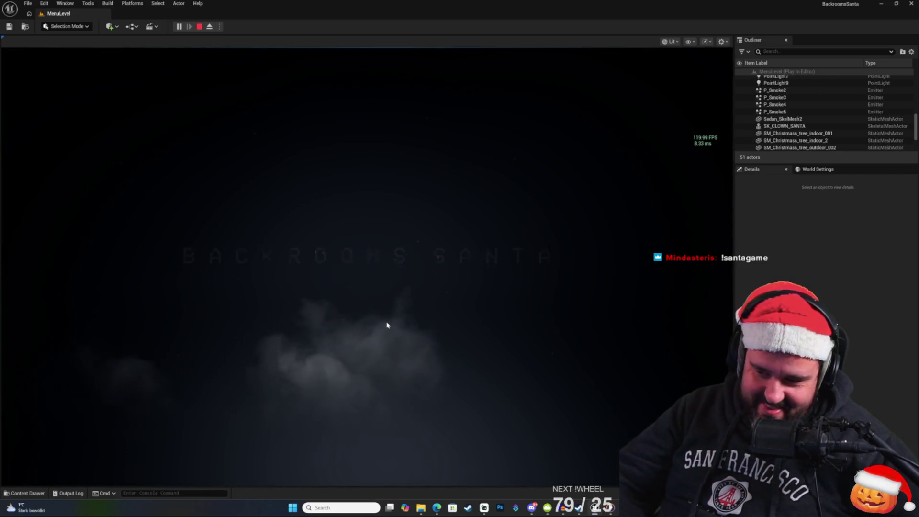
left_click(606, 303)
left_click(299, 400)
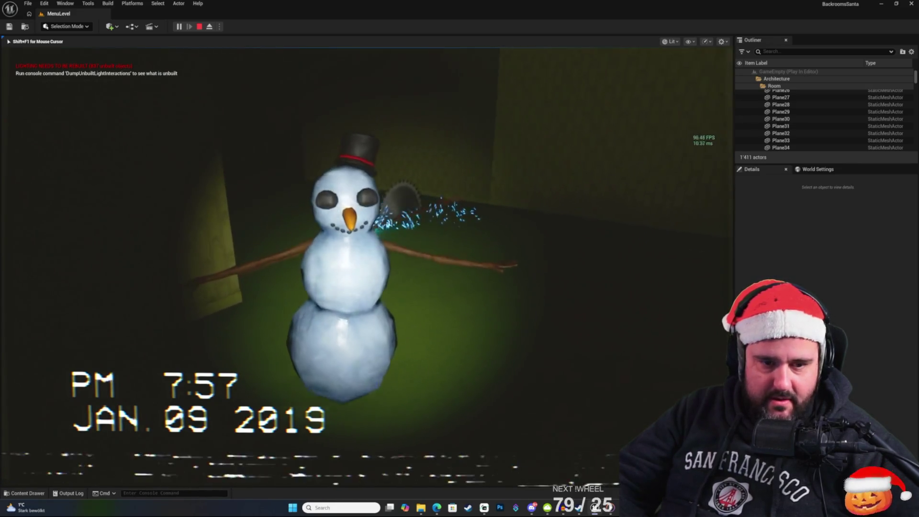
key("Escape")
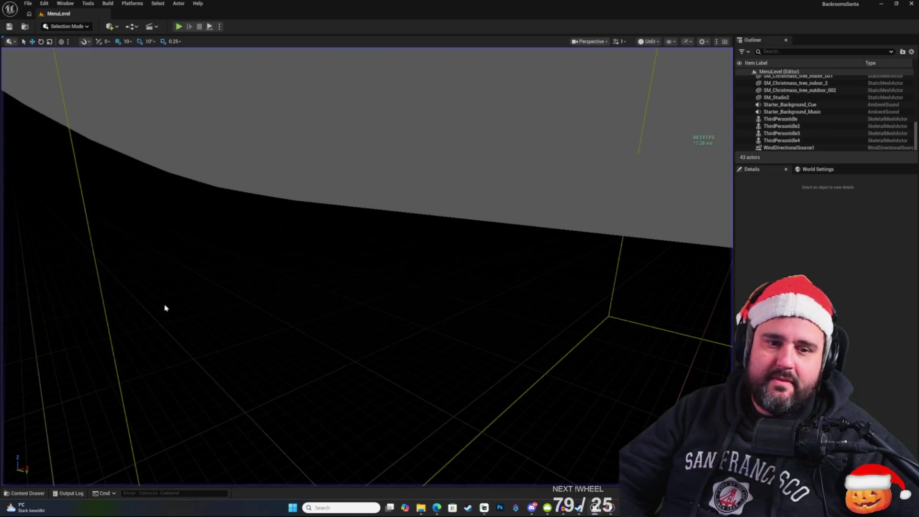
Step: Back in BT_AIWeepingAngel, move the Stunned branch with its ClearBlackboardValue child lower
key("alt+Tab")
mouse_move(489, 316)
left_mouse_down()
mouse_move(578, 231)
mouse_move(579, 306)
mouse_move(528, 220)
mouse_move(372, 283)
left_mouse_up()
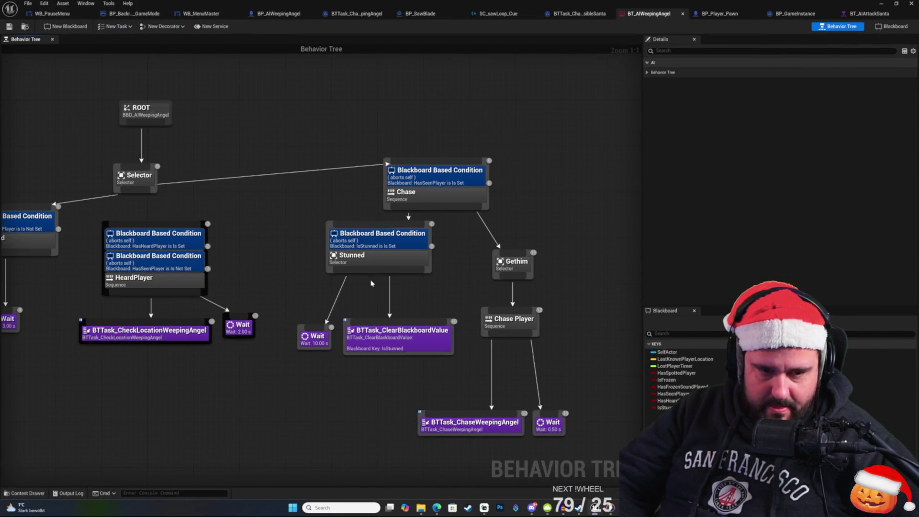
left_click(408, 264)
left_click_drag(452, 308, 434, 306)
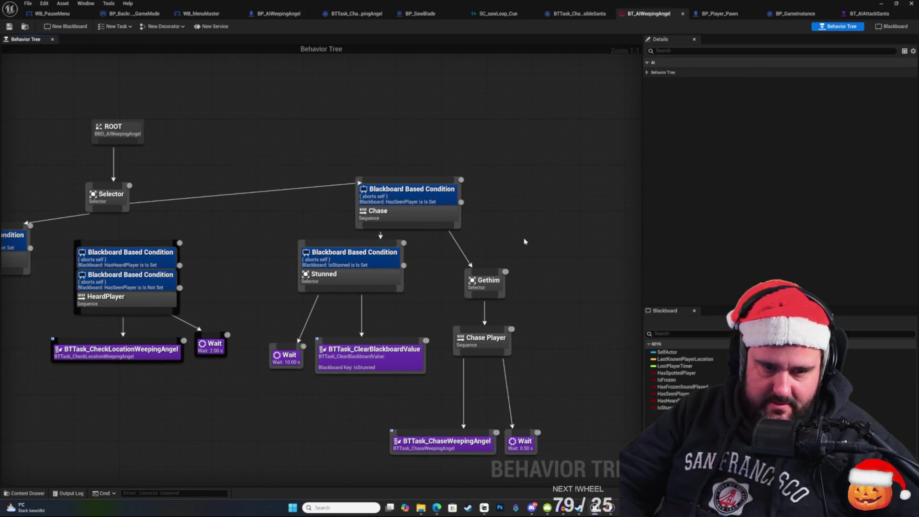
left_click_drag(524, 242, 535, 231)
mouse_move(390, 383)
left_mouse_down()
mouse_move(353, 266)
mouse_move(357, 290)
mouse_move(388, 301)
left_mouse_up()
left_click(296, 349, "ctrl")
left_click(480, 220)
Step: Bring the Chase area into view and pull a new child connection from the Chase sequence
left_click_drag(382, 133, 449, 133)
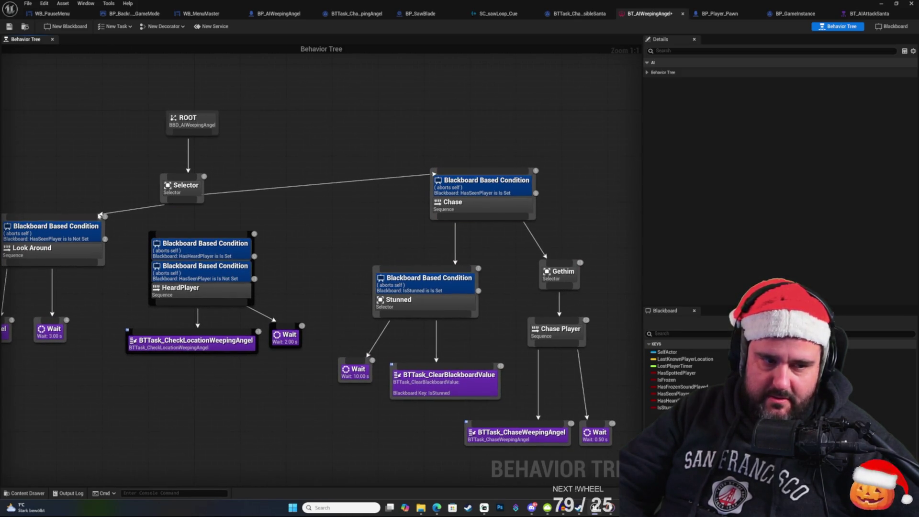
left_click_drag(495, 276, 470, 235)
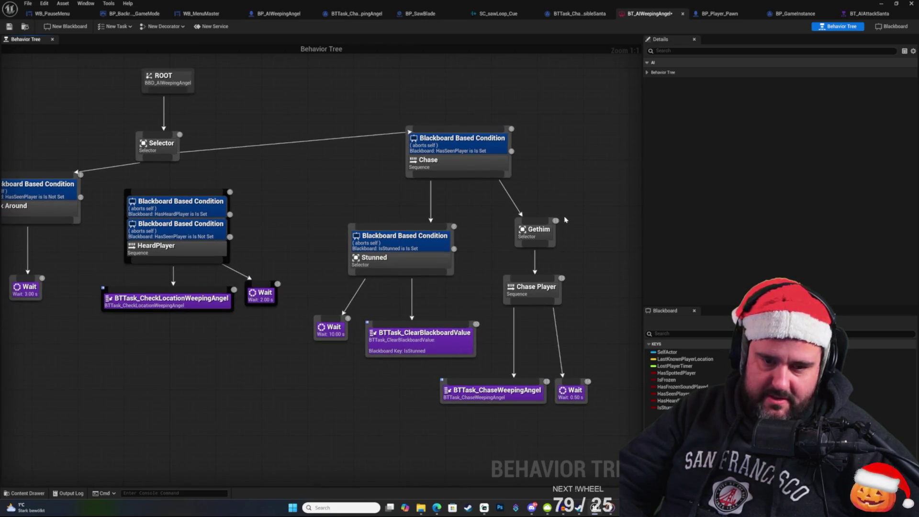
right_click(573, 237)
left_click(549, 234)
left_click_drag(529, 231, 523, 236)
left_click(550, 198)
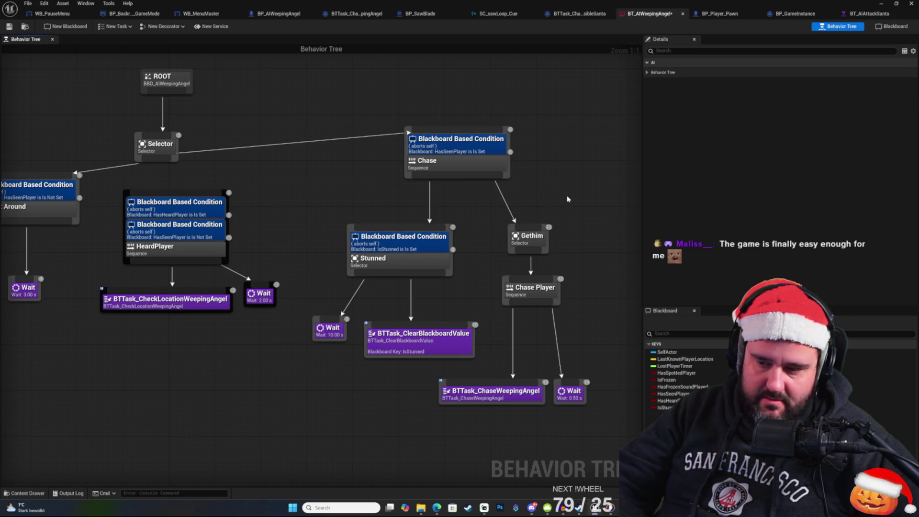
right_click(558, 205)
left_click(549, 161)
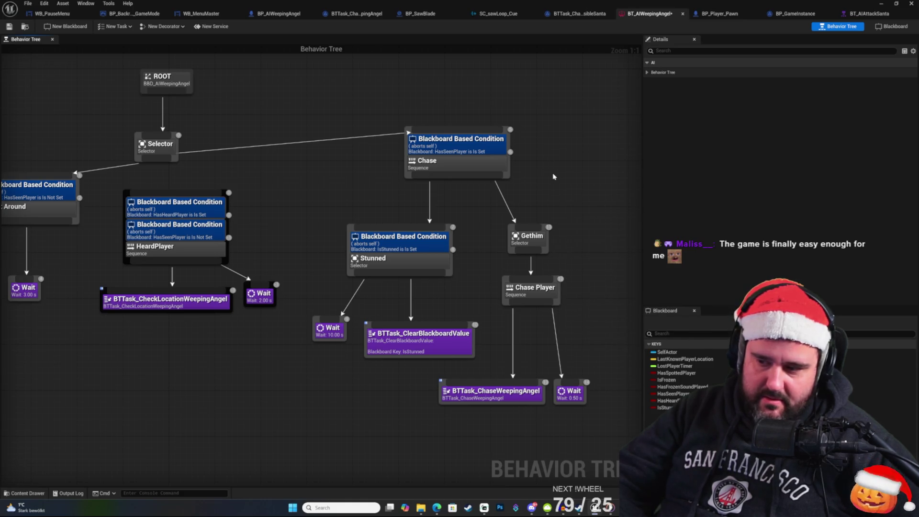
left_click_drag(529, 200, 458, 220)
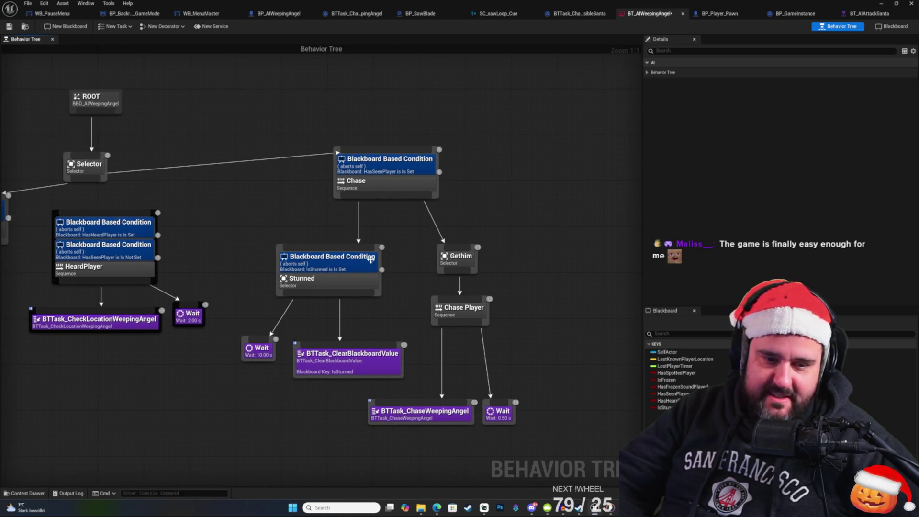
left_click(346, 261)
left_click(309, 238)
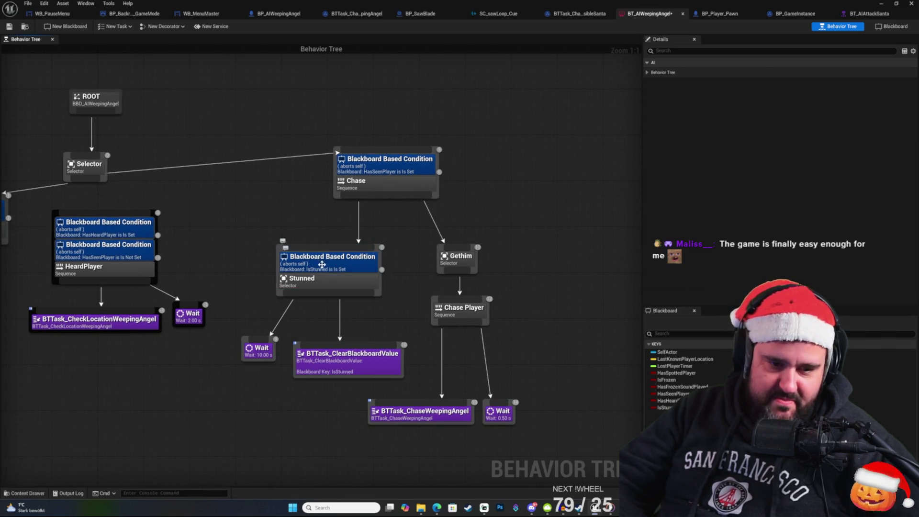
left_click_drag(363, 197, 370, 232)
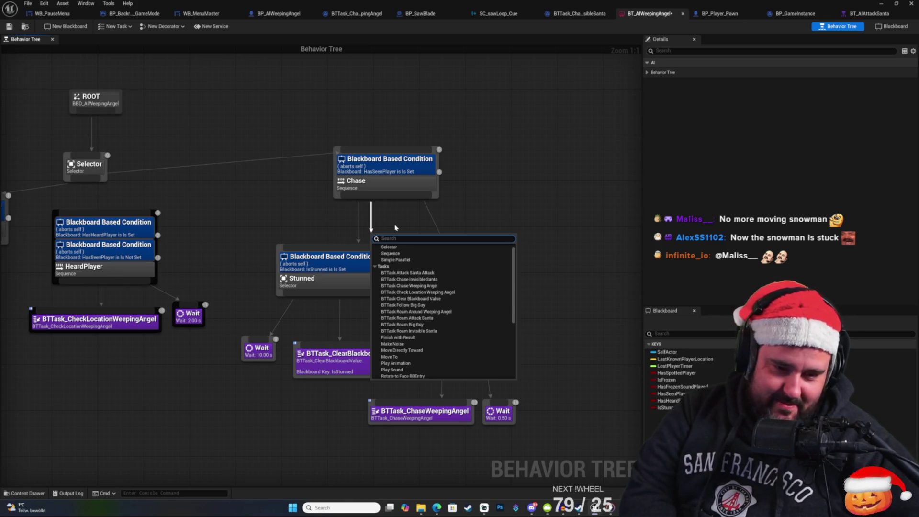
Step: Add a Sequence under Chase via 'seq' and move the IsStunned condition onto it
type("seq")
key("Return")
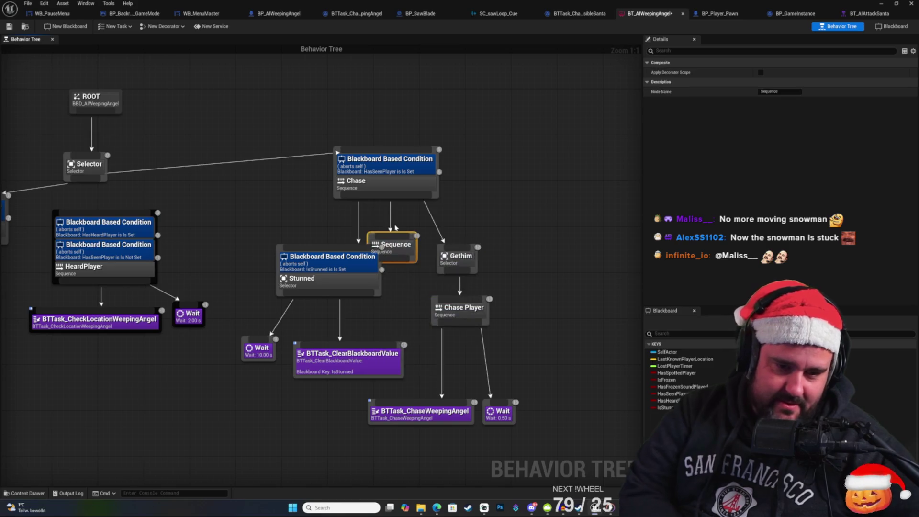
left_click_drag(334, 267, 385, 264)
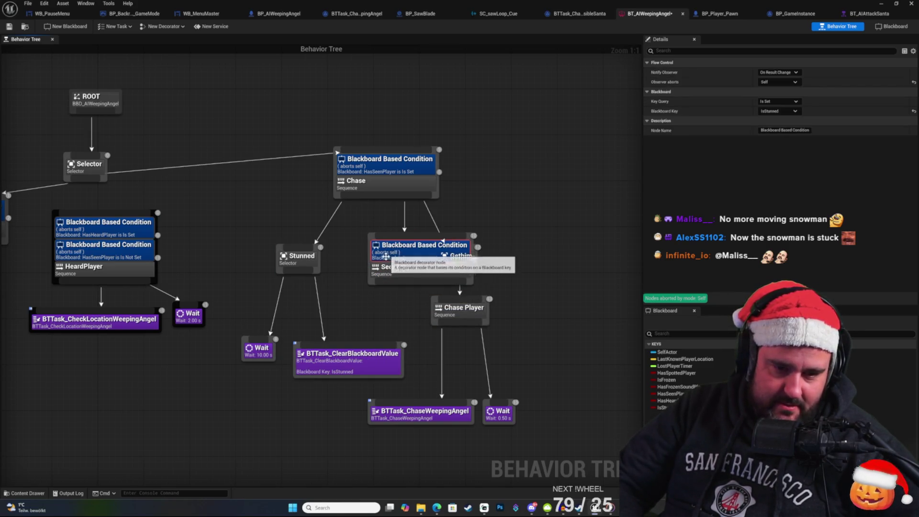
left_click(408, 270)
left_click(298, 144)
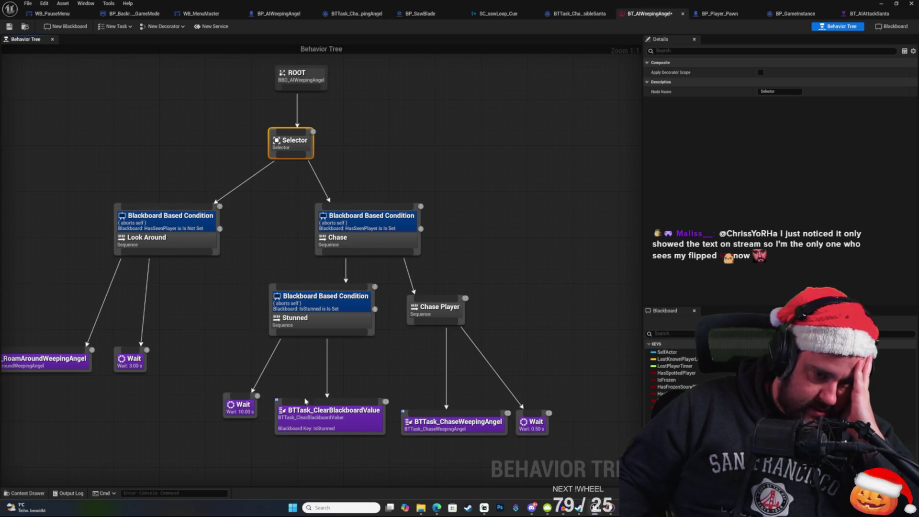
left_click(408, 168)
Step: Box-select and rearrange the Stunned nodes, ClearBlackboardValue task and Chase Player subtree under Chase
right_click(406, 166)
left_click(382, 141)
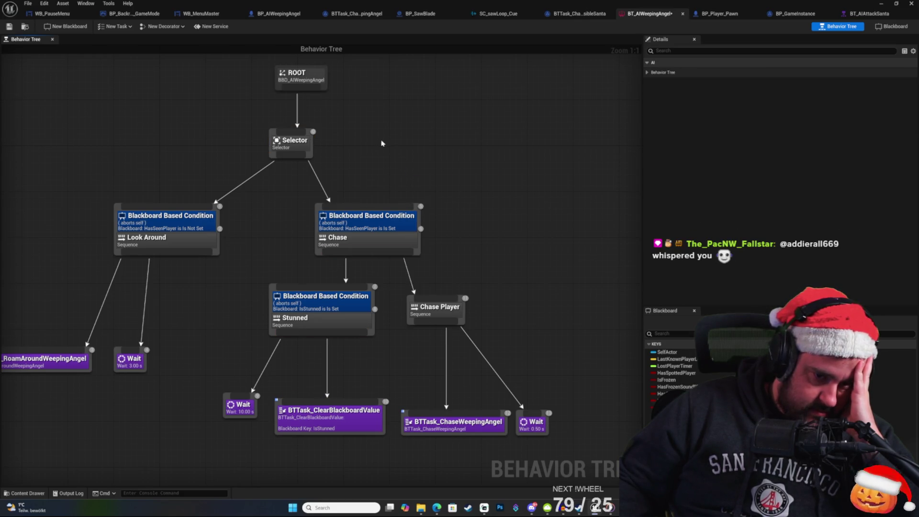
right_click(456, 206)
right_click(433, 150)
left_click(400, 122)
right_click(449, 165)
left_click(435, 135)
mouse_move(559, 445)
left_mouse_down()
mouse_move(399, 383)
mouse_move(378, 306)
mouse_move(365, 342)
left_mouse_up()
mouse_move(368, 456)
left_mouse_down()
mouse_move(282, 378)
mouse_move(293, 275)
left_mouse_up()
left_click_drag(555, 448, 398, 289)
left_click(472, 236)
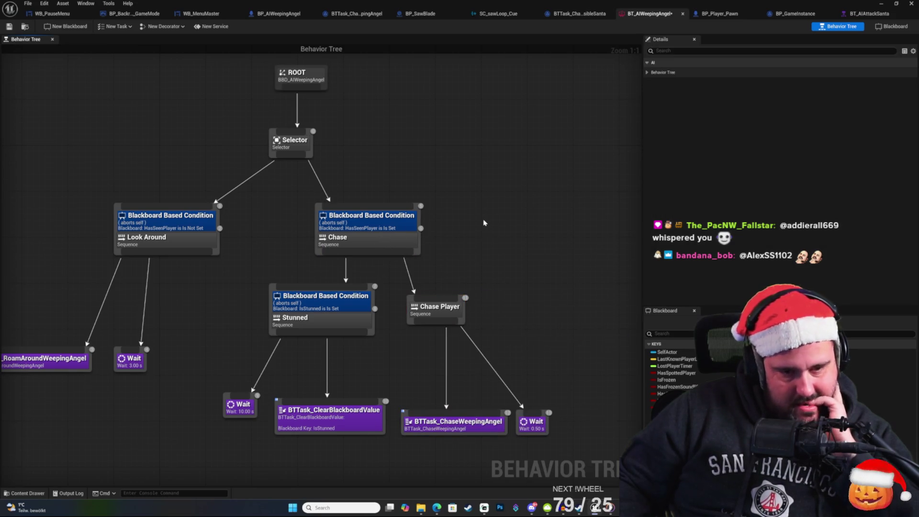
Step: Check the HasSeenPlayer condition now sitting on the Chase sequence
right_click(463, 166)
left_click(445, 132)
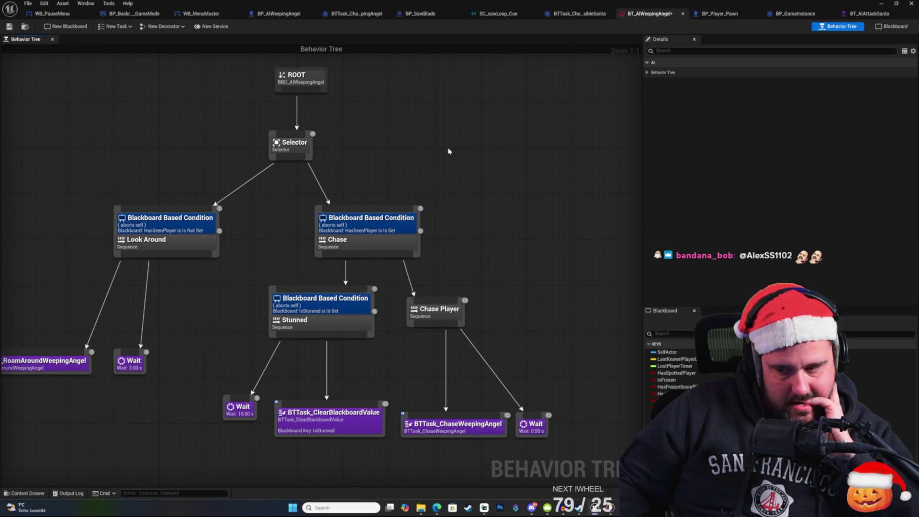
left_click(381, 223)
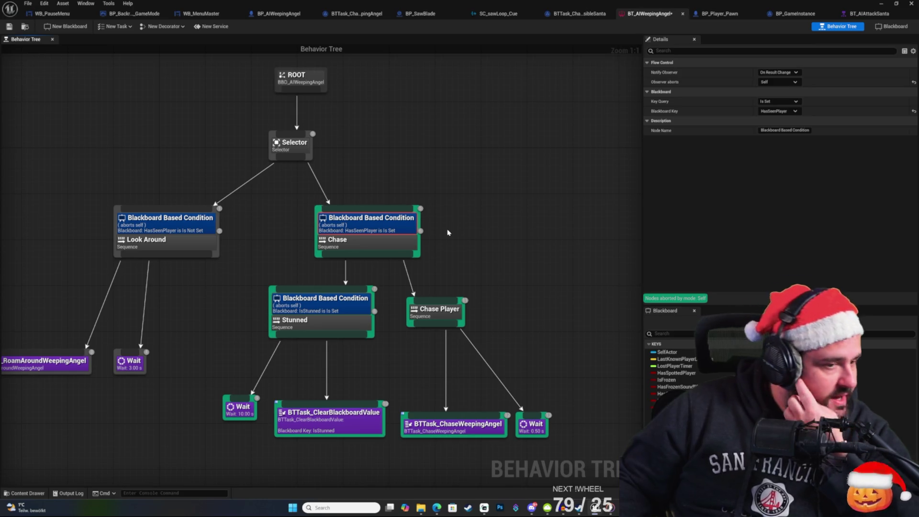
left_click(462, 220)
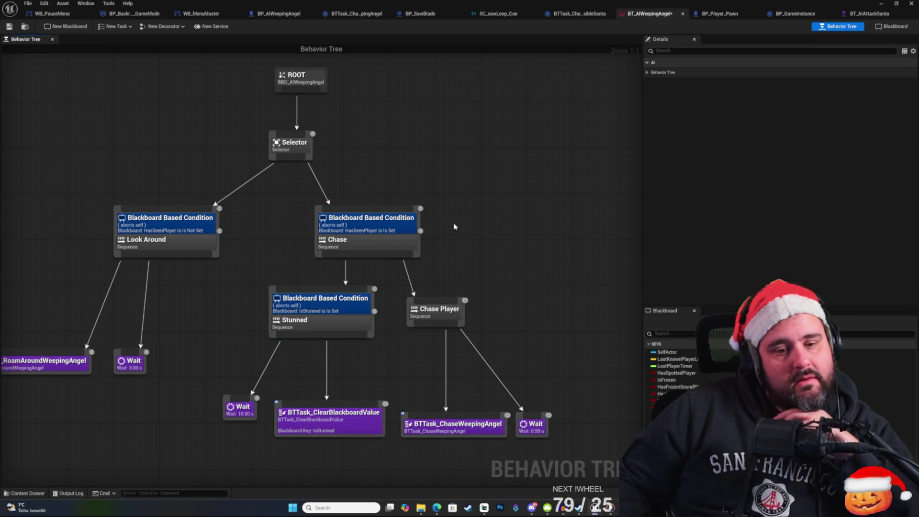
Step: Box-select the Stunned and Chase Player branches together and move them further down
right_click(465, 192)
left_click(463, 159)
mouse_move(515, 247)
left_mouse_down()
mouse_move(529, 172)
mouse_move(526, 254)
left_mouse_up()
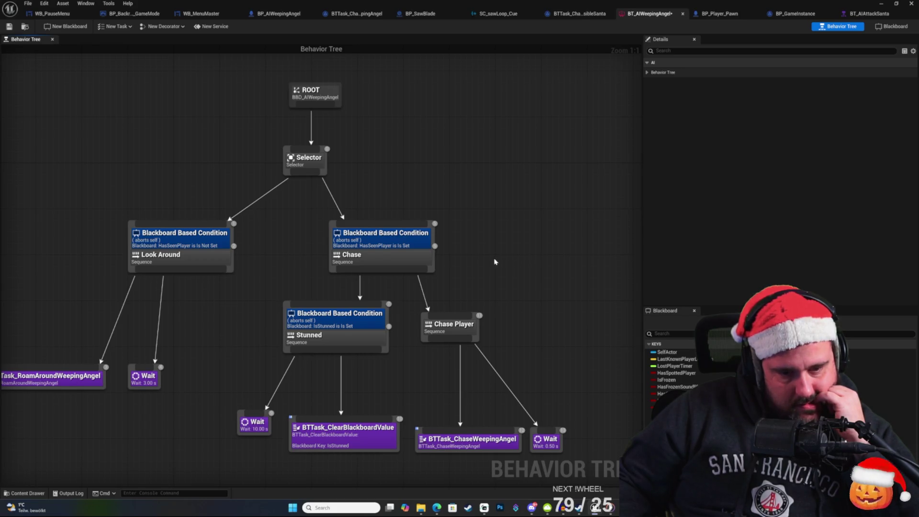
left_click_drag(494, 261, 493, 221)
mouse_move(563, 439)
left_mouse_down()
mouse_move(271, 311)
mouse_move(251, 261)
left_mouse_up()
mouse_move(344, 282)
left_mouse_down()
mouse_move(346, 327)
mouse_move(347, 308)
left_mouse_up()
mouse_move(550, 439)
left_mouse_down()
mouse_move(221, 317)
mouse_move(230, 296)
left_mouse_up()
left_click_drag(346, 310, 346, 390)
left_click(453, 277)
Step: Add a new Selector under Chase, wire it to Stunned and Chase Player, and minimize the window
left_click_drag(372, 235, 375, 257)
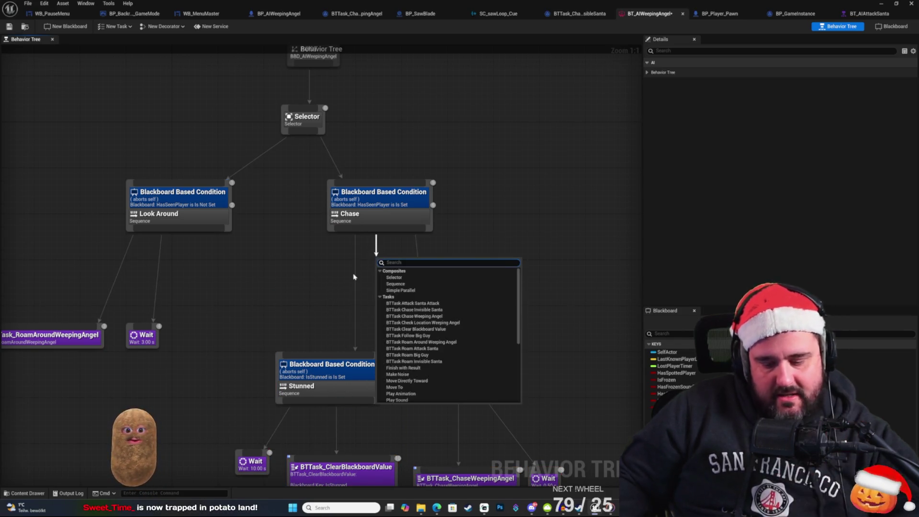
type("seq")
key("Return")
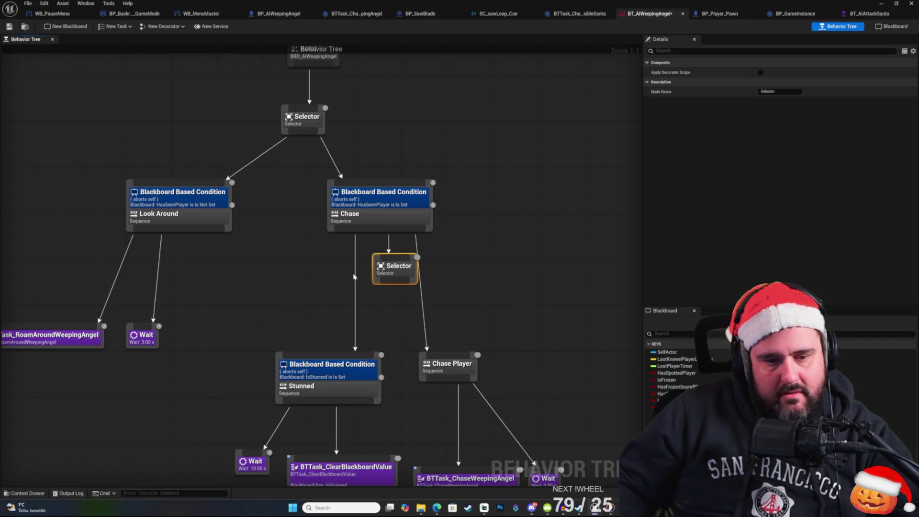
mouse_move(394, 282)
left_mouse_down()
mouse_move(353, 335)
mouse_move(349, 354)
left_mouse_up()
mouse_move(394, 284)
left_mouse_down()
mouse_move(421, 349)
mouse_move(439, 362)
left_mouse_up()
left_click(73, 104)
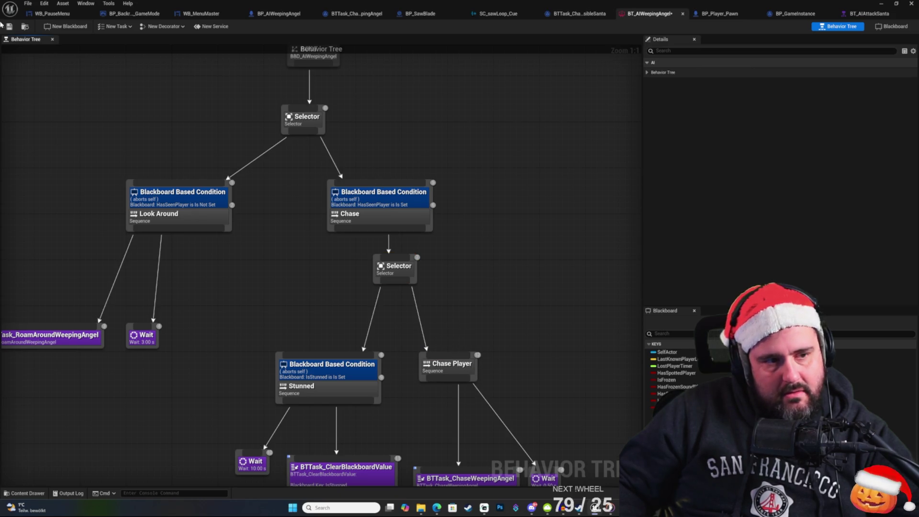
right_click(496, 152)
left_click(475, 112)
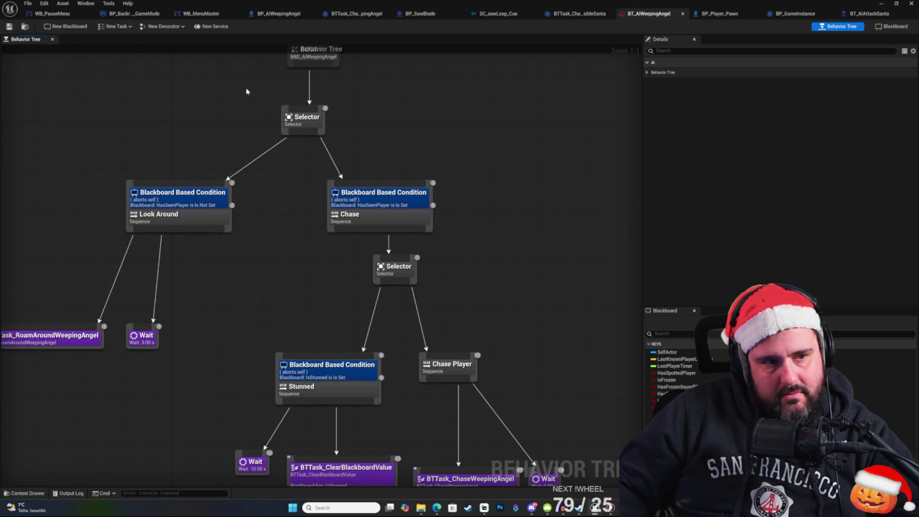
left_click(879, 5)
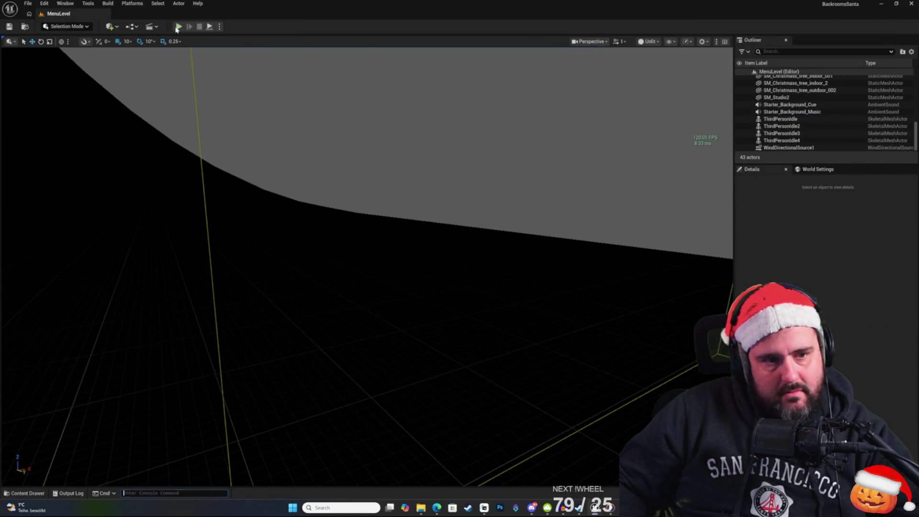
key("alt+p")
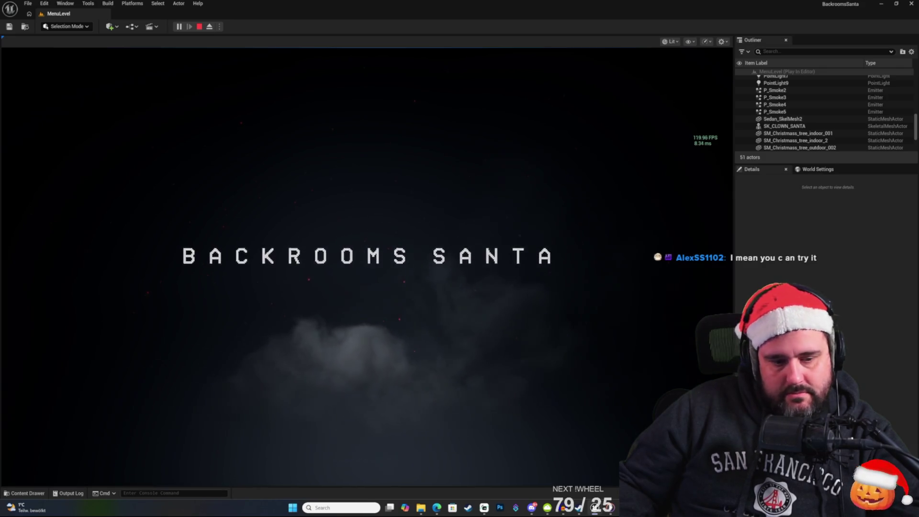
left_click(161, 395)
left_click(236, 380)
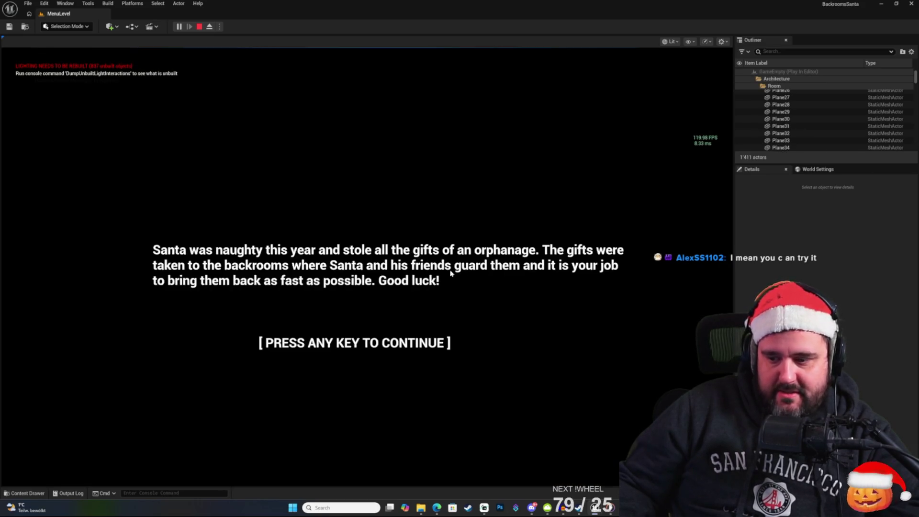
left_click(405, 275)
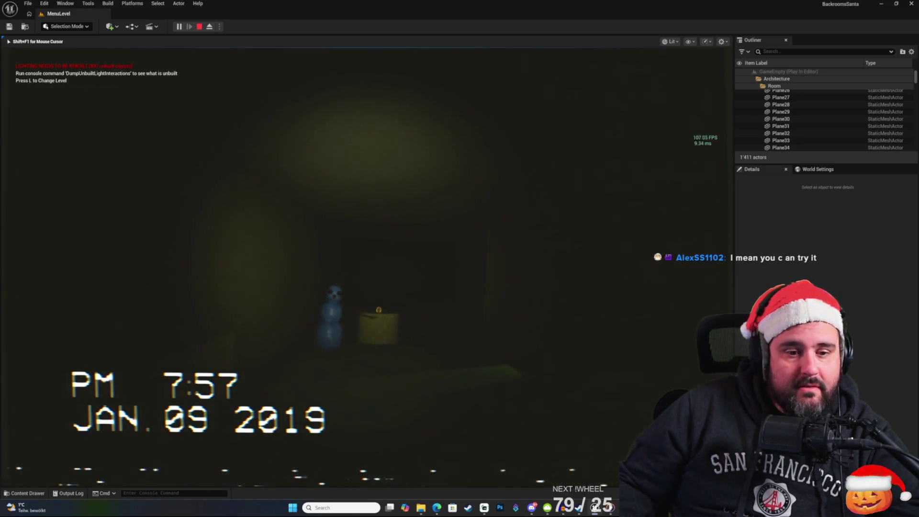
key("w")
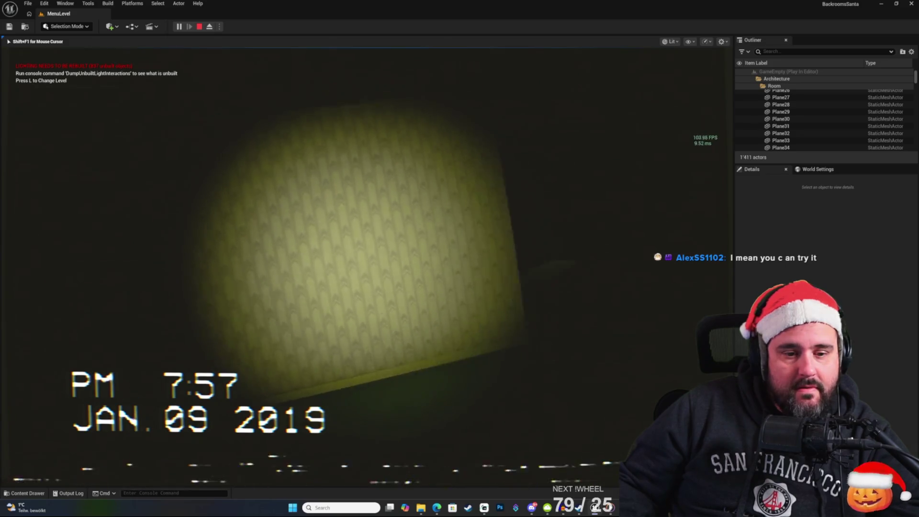
key("w")
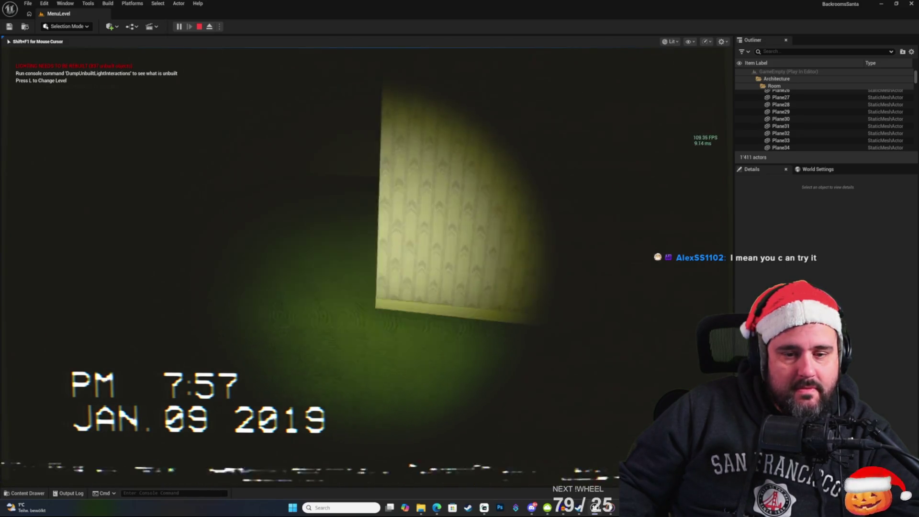
key("w")
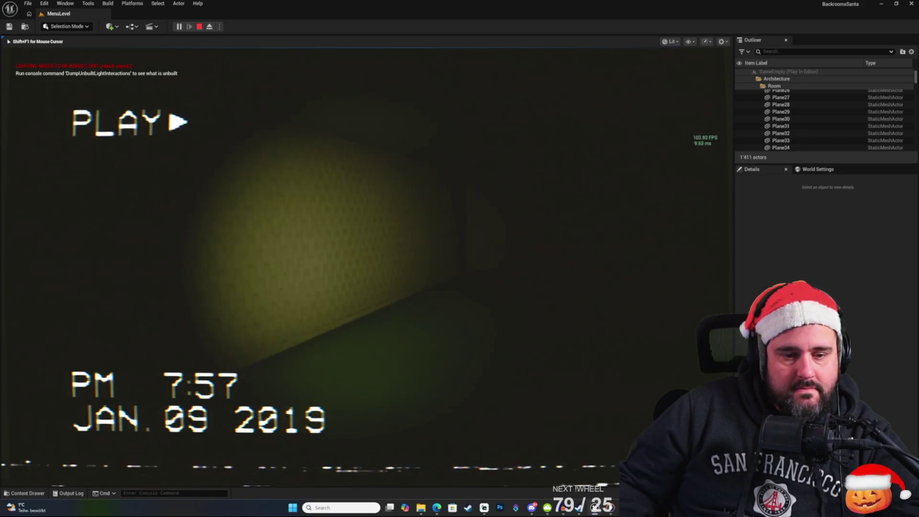
key("w")
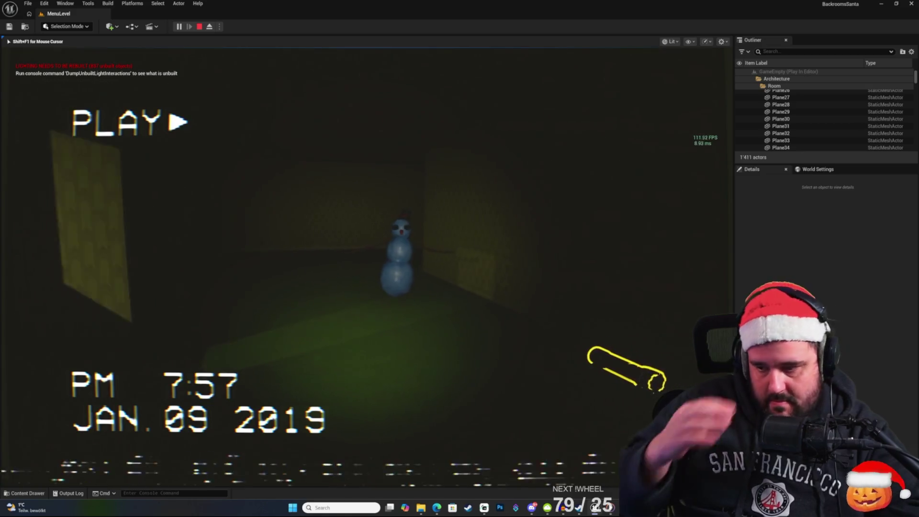
key("w")
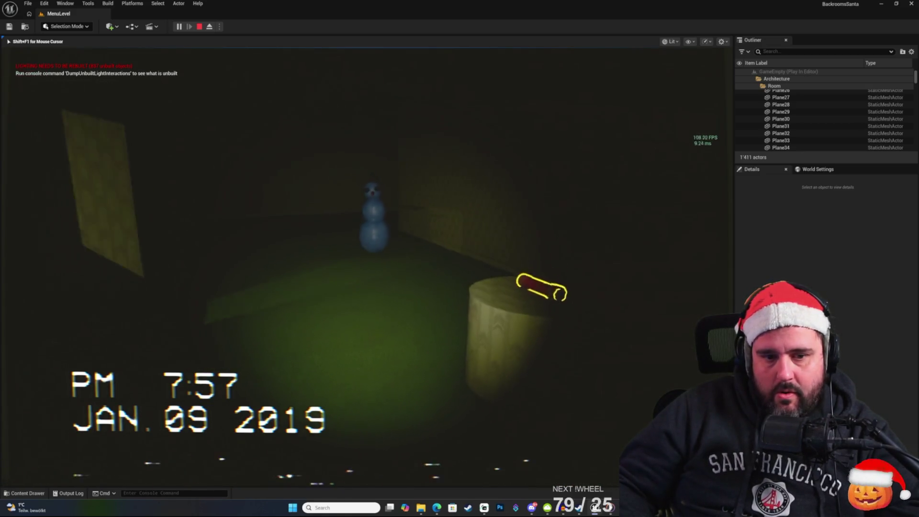
key("w")
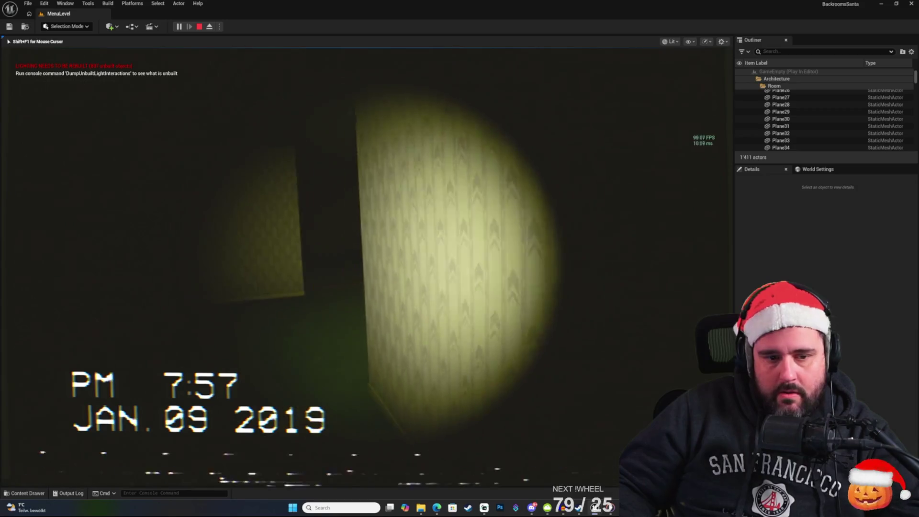
key("w")
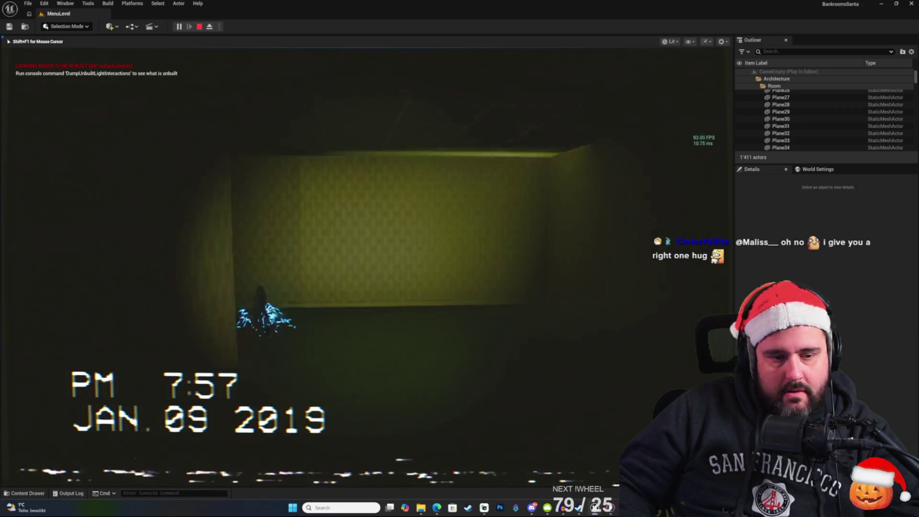
key("w")
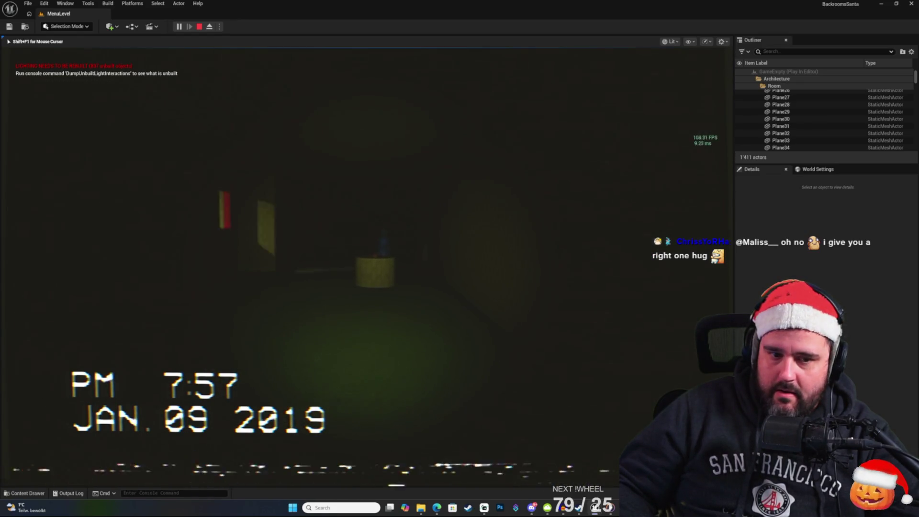
key("w")
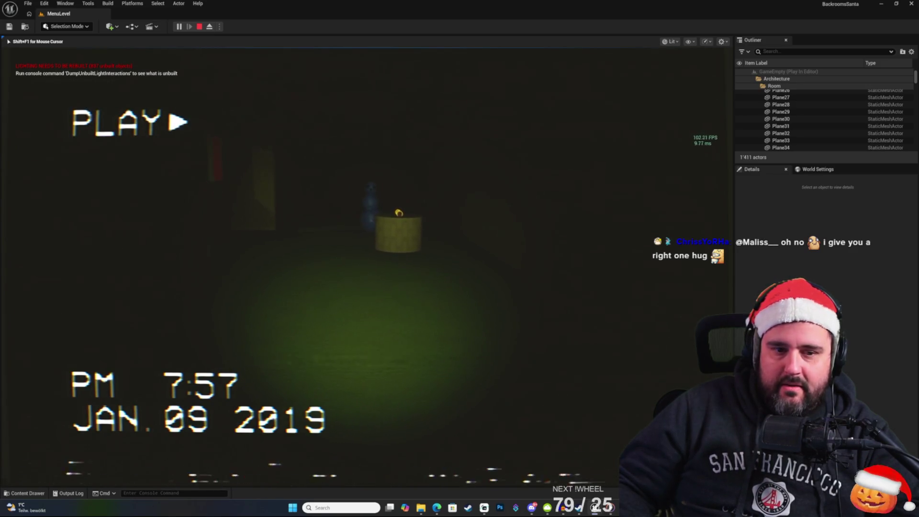
key("w")
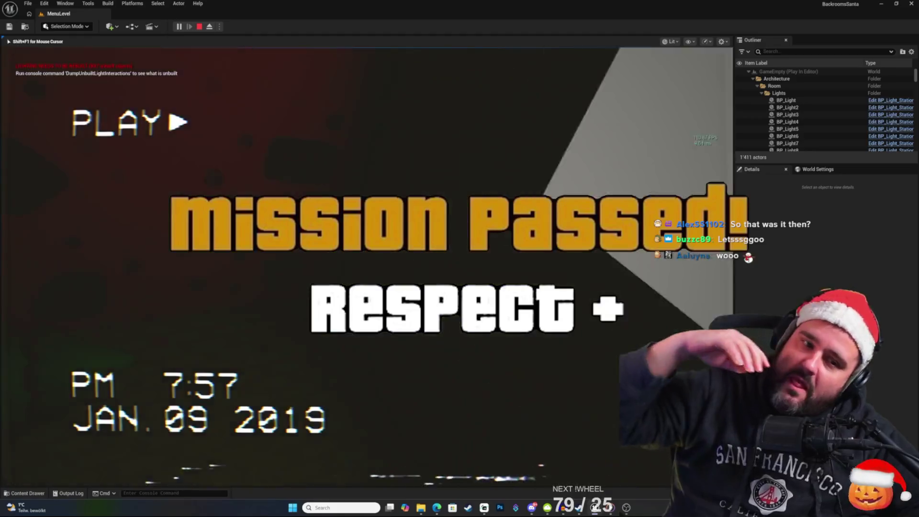
key("Escape")
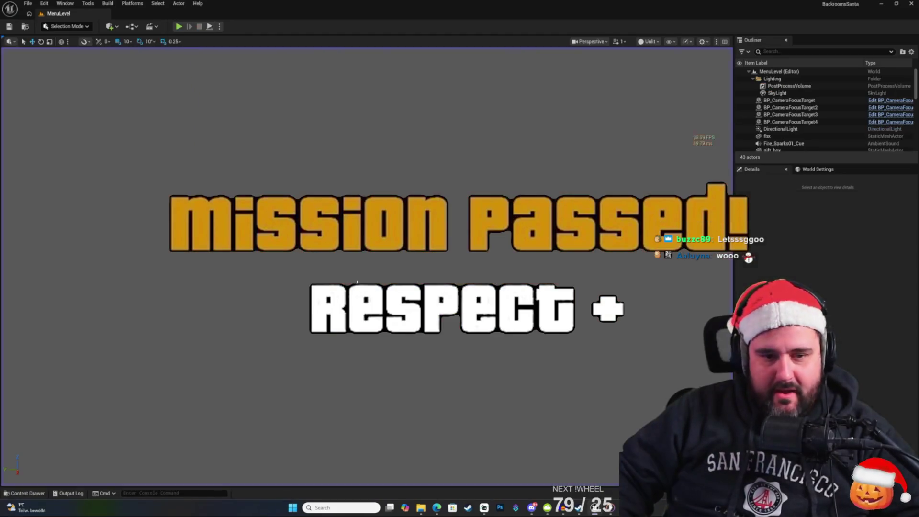
key("alt+Tab")
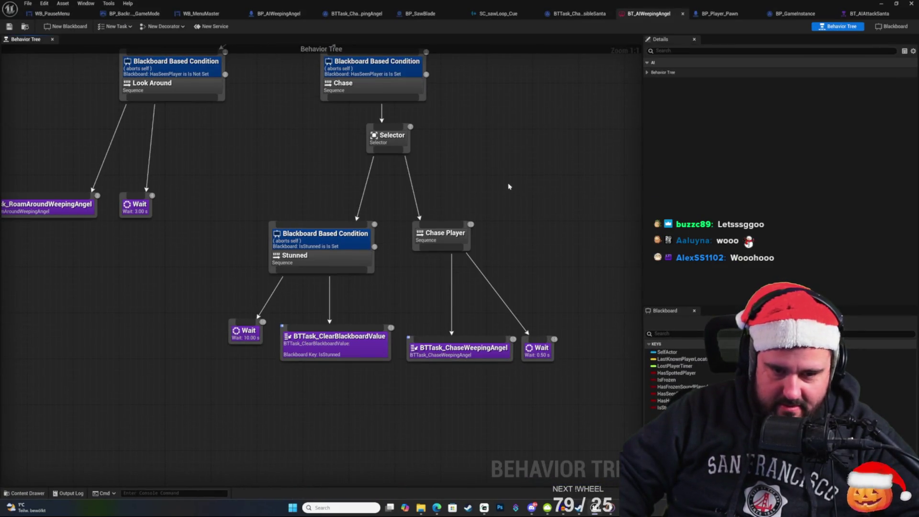
Step: Pan the BT_AIWeepingAngel graph to show the root Selector and rearranged Chase branch
left_click_drag(254, 188, 284, 259)
right_click(482, 169)
left_click(500, 130)
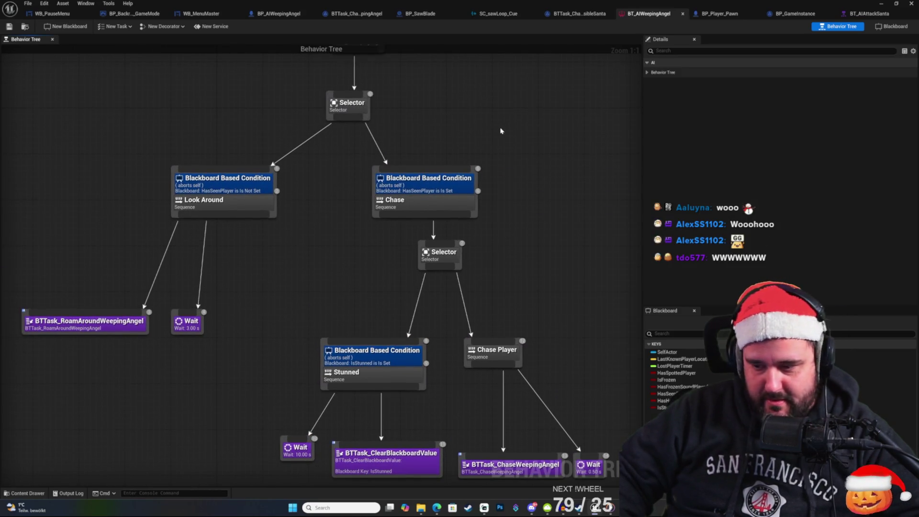
key("alt+Tab")
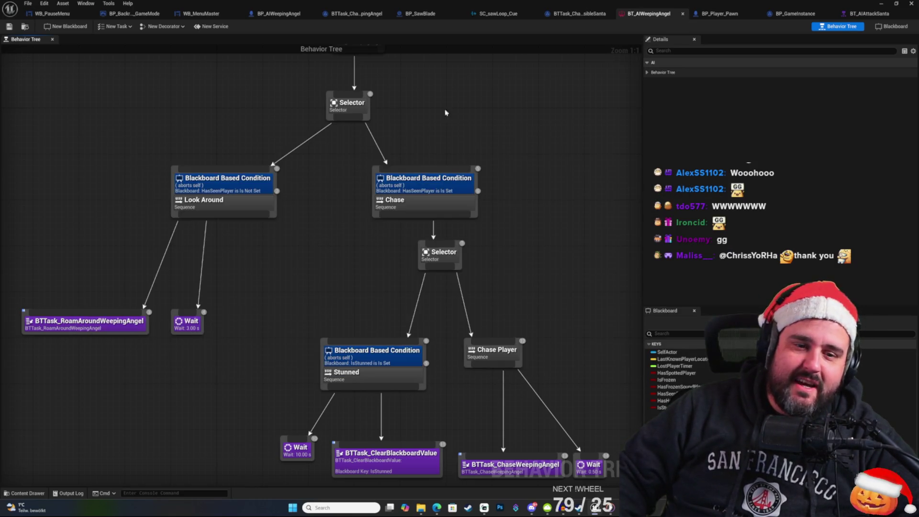
right_click(461, 110)
left_click(456, 88)
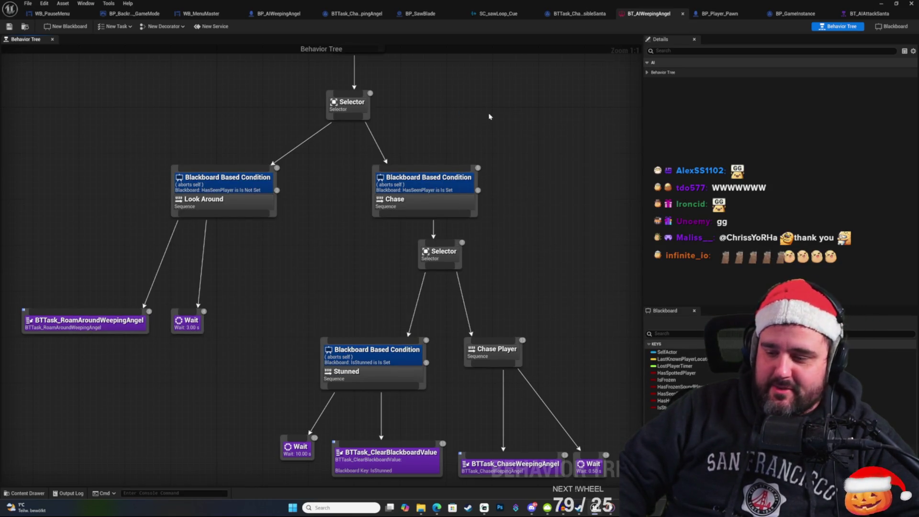
Step: Pan to the Stunned branch and select its 10-second Wait node
left_click_drag(576, 216, 545, 154)
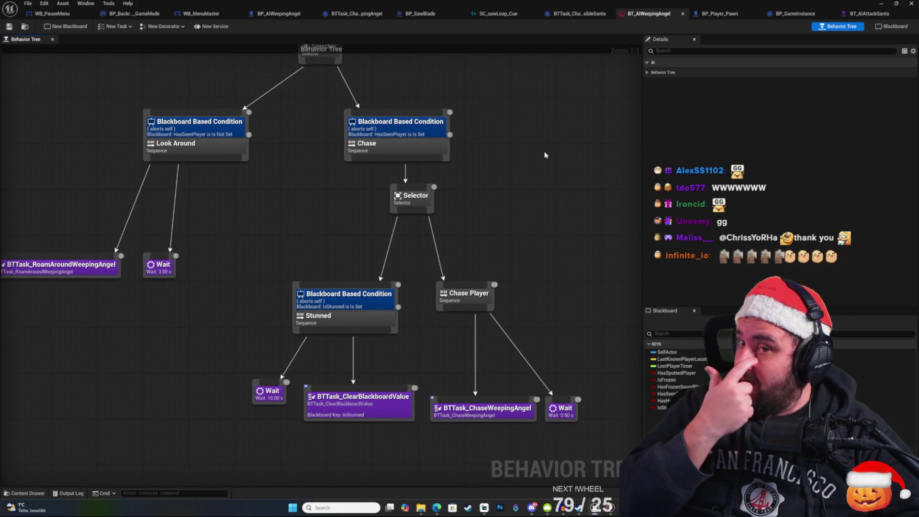
right_click(545, 155)
left_click(517, 138)
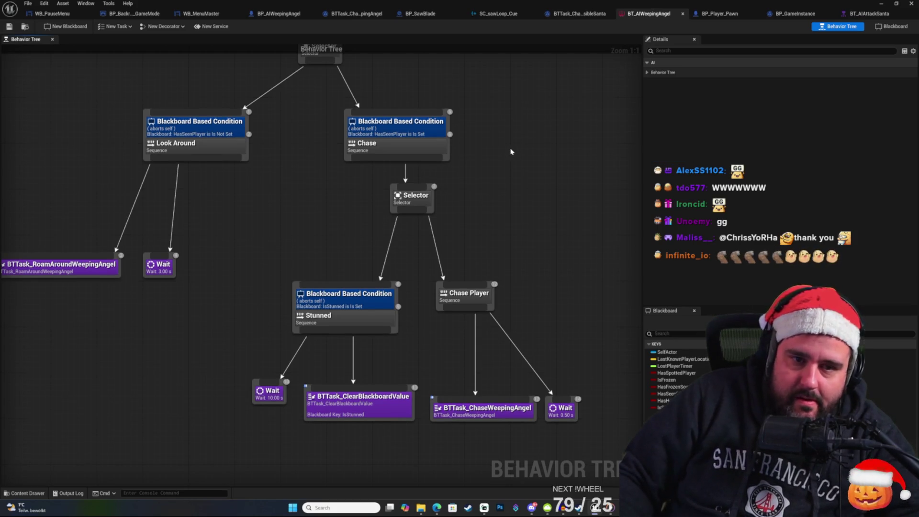
right_click(536, 139)
left_click(528, 134)
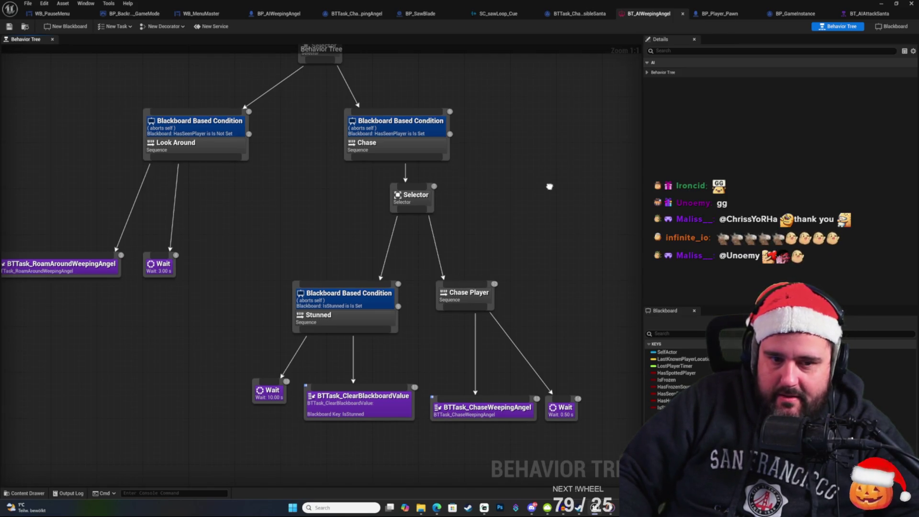
right_click(519, 148)
left_click(496, 115)
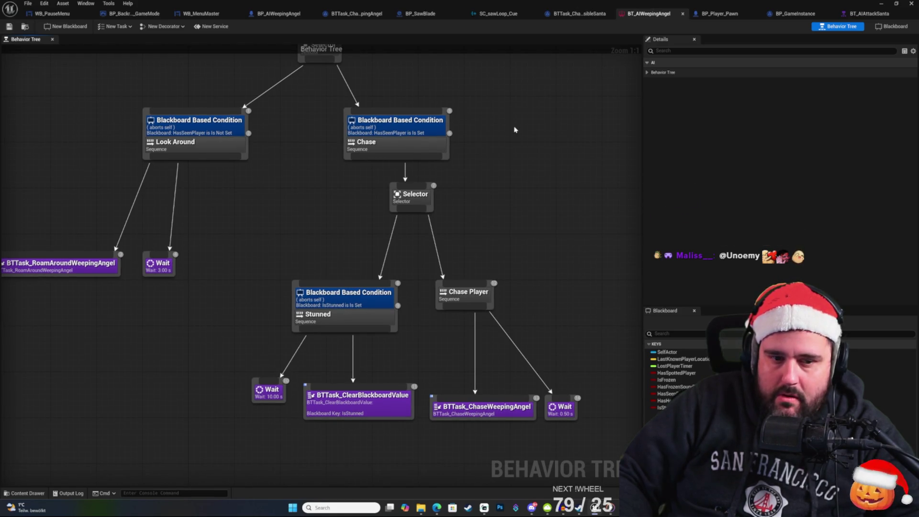
left_click(276, 397)
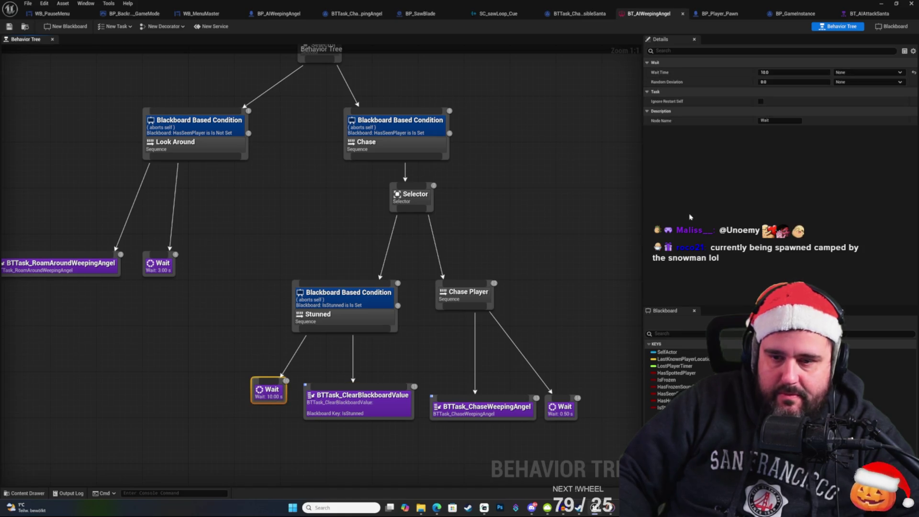
Step: Set the Stunned Wait Time to 1 second, save BT_AIWeepingAngel with Ctrl+S, and minimize it
left_click(785, 72)
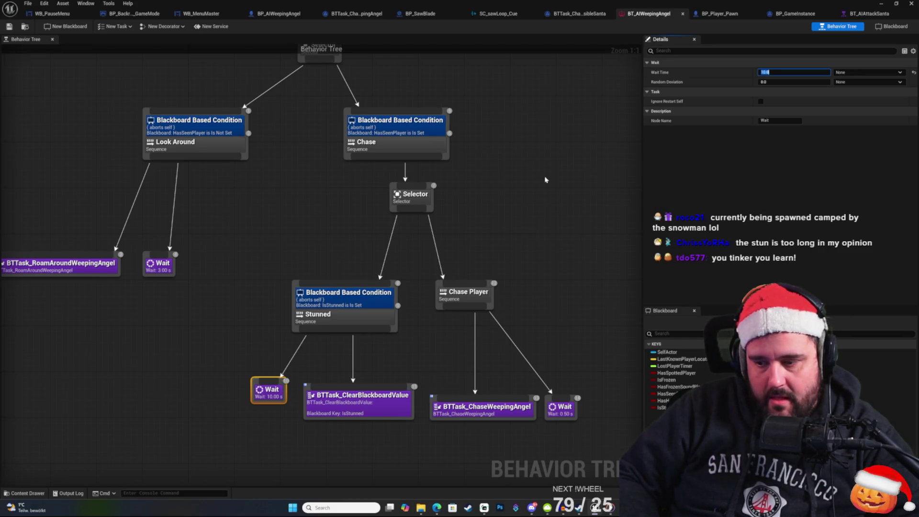
left_click(543, 150)
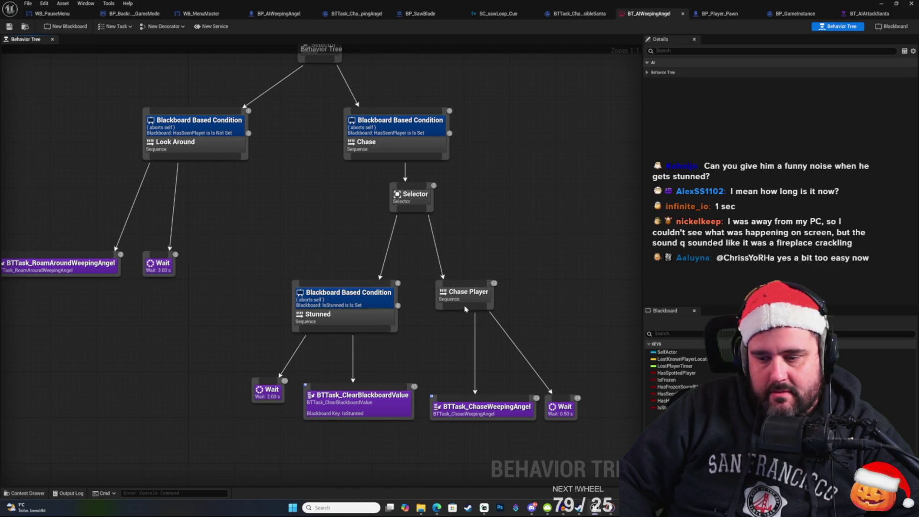
left_click(268, 392)
left_click(797, 76)
type("1")
left_click(565, 202)
key("ctrl+s")
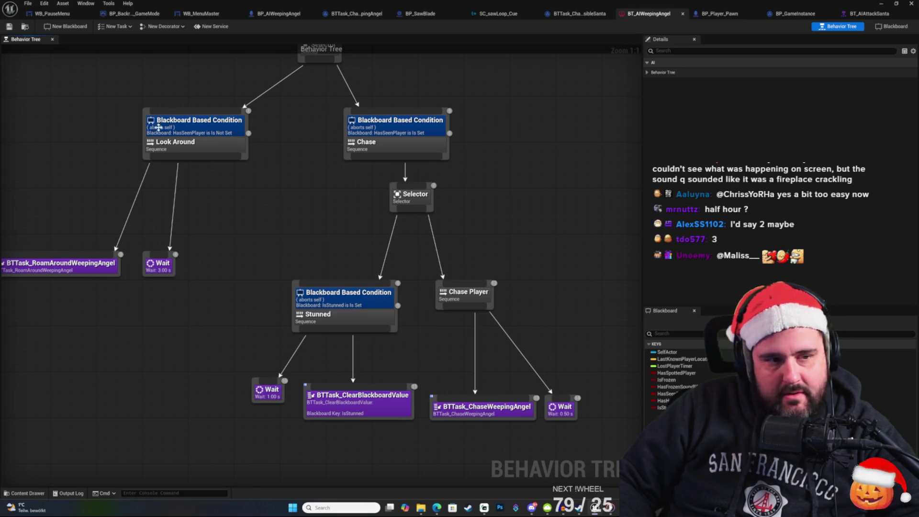
left_click(880, 5)
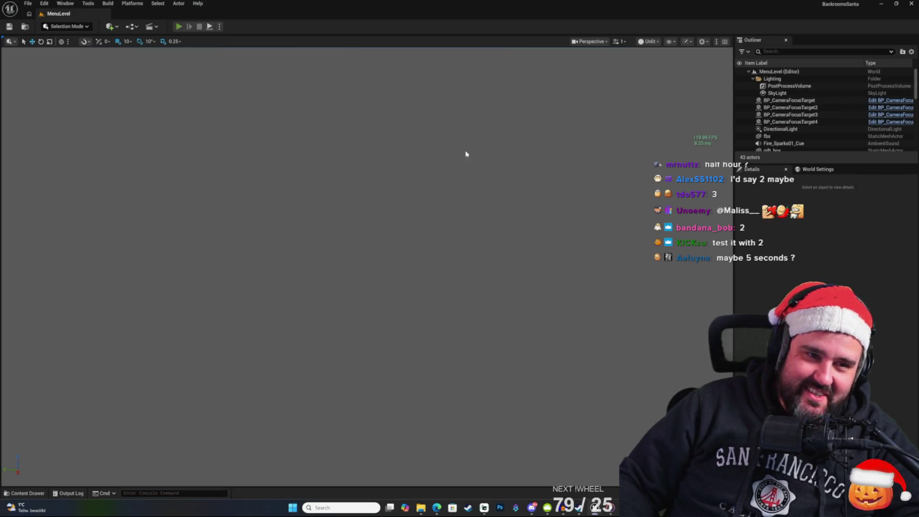
key("alt+p")
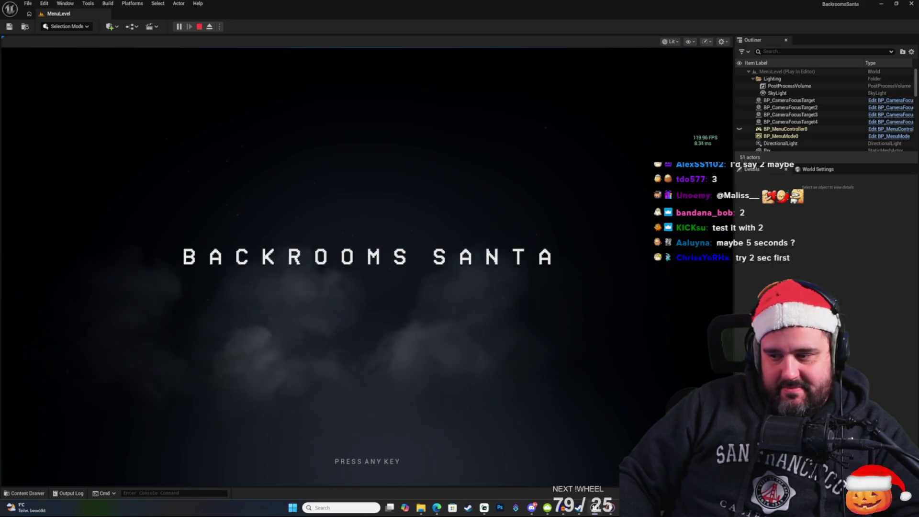
key("Return")
left_click(180, 371)
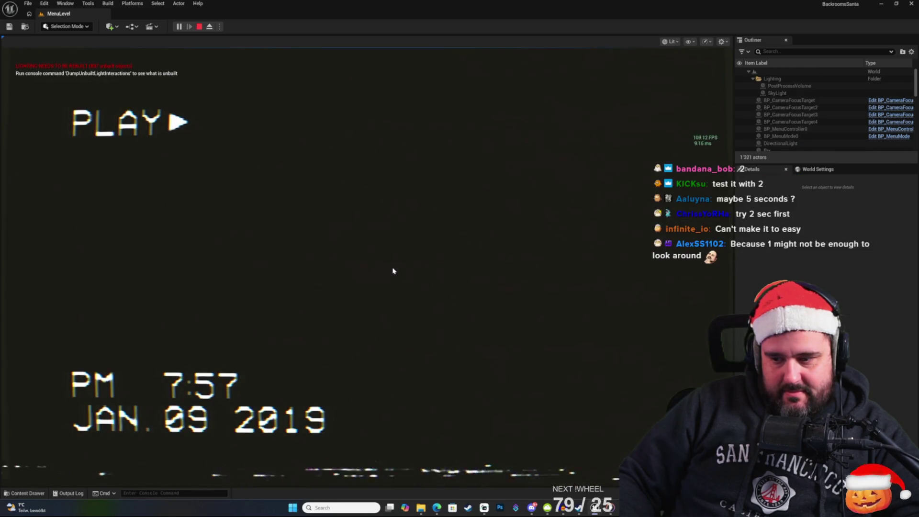
key("space")
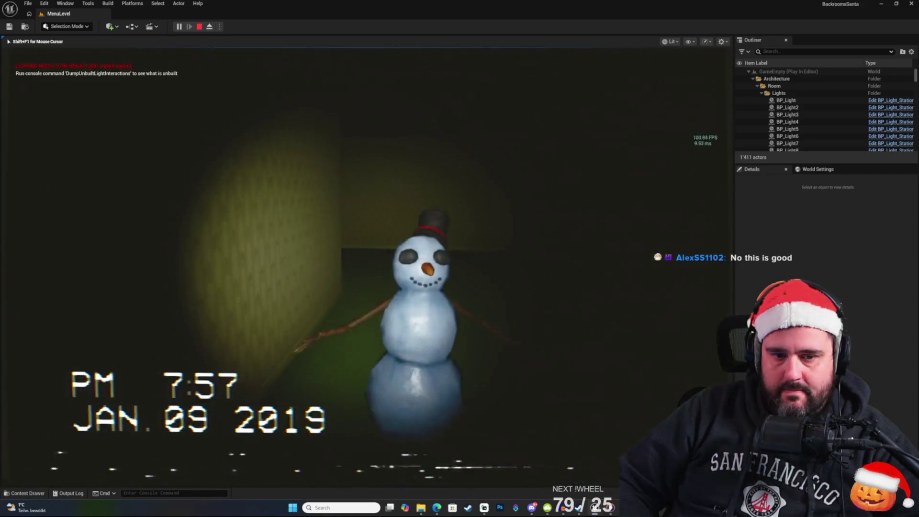
key("Escape")
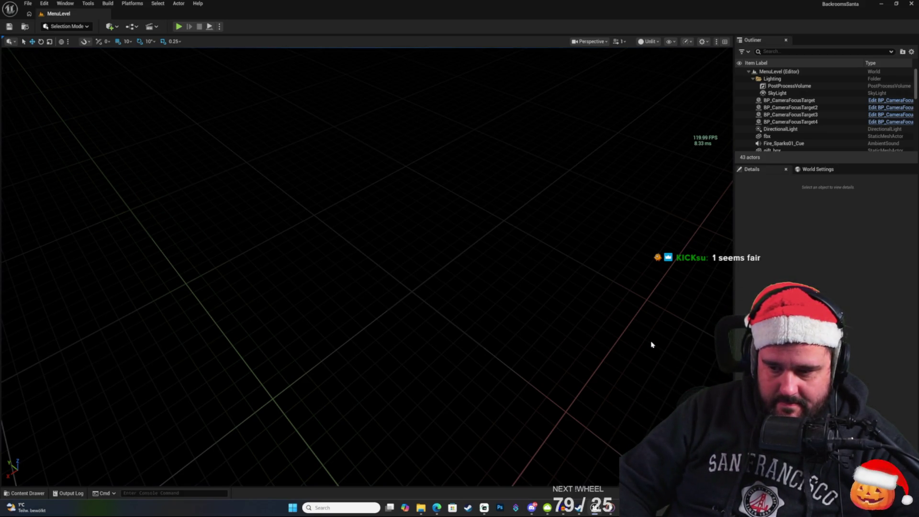
Step: Toggle the Content Drawer open and closed over the WeepingAngel assets
left_click(30, 494)
left_click(29, 493)
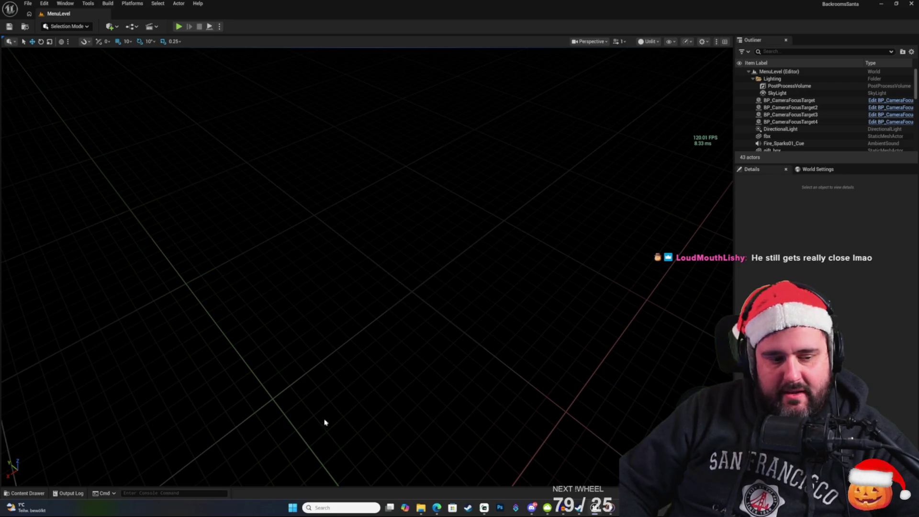
left_click(27, 494)
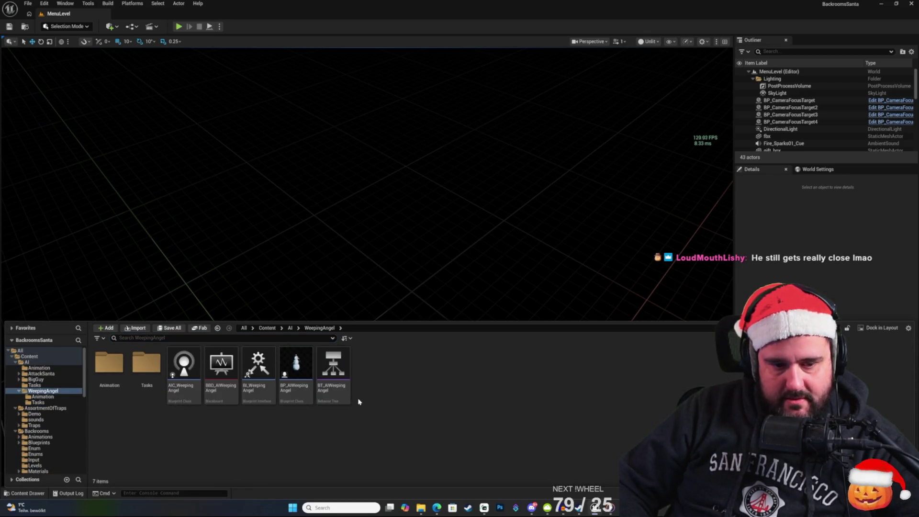
left_click(28, 493)
left_click(28, 493)
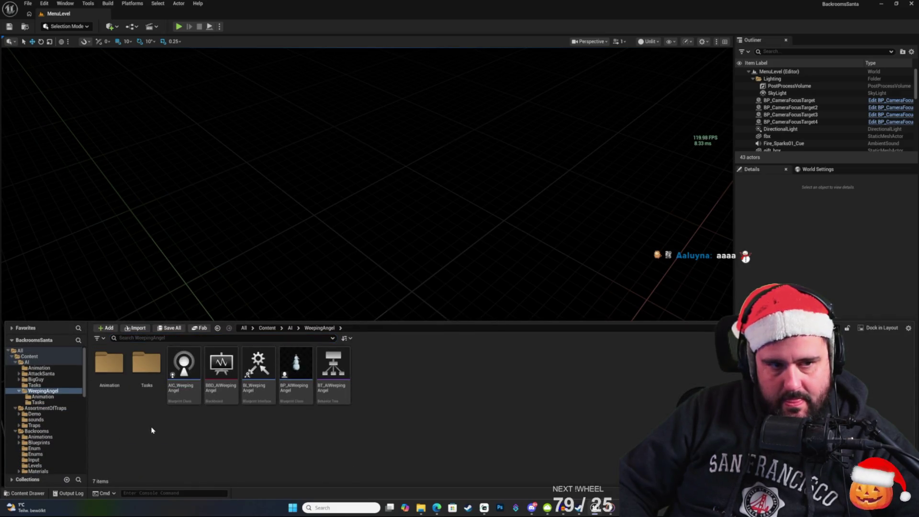
Step: Return to BT_AIWeepingAngel, centre its branches, and open the BTTask_ChaseWeepingAngel task blueprint
key("alt+Tab")
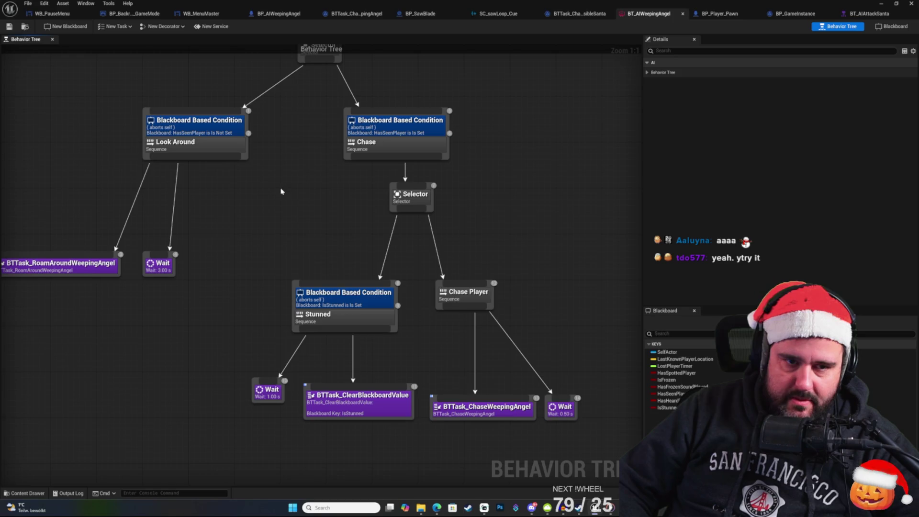
mouse_move(281, 191)
left_mouse_down()
mouse_move(369, 202)
mouse_move(441, 361)
left_mouse_up()
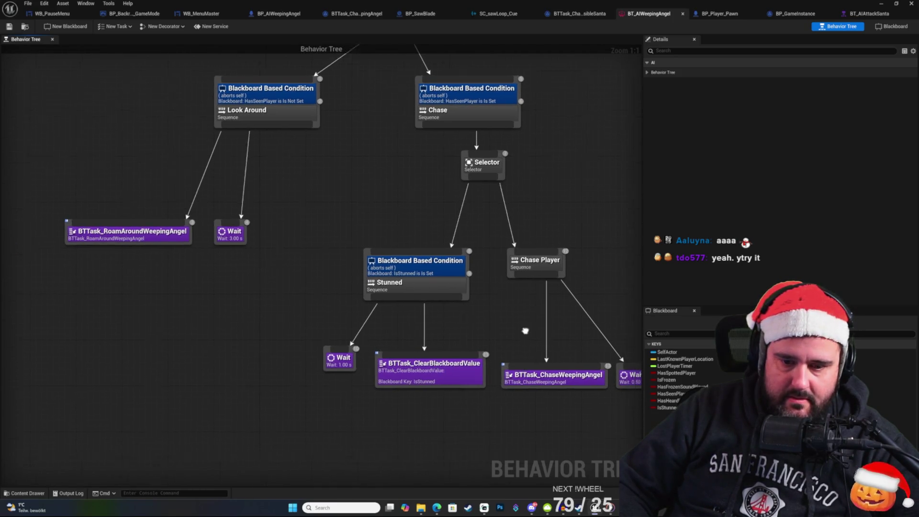
left_click_drag(524, 331, 496, 337)
double_click(497, 338)
Step: Pan the chase task graph to the Line Trace By Channel node's Draw Debug Type setting
scroll(435, 204, "up", 3)
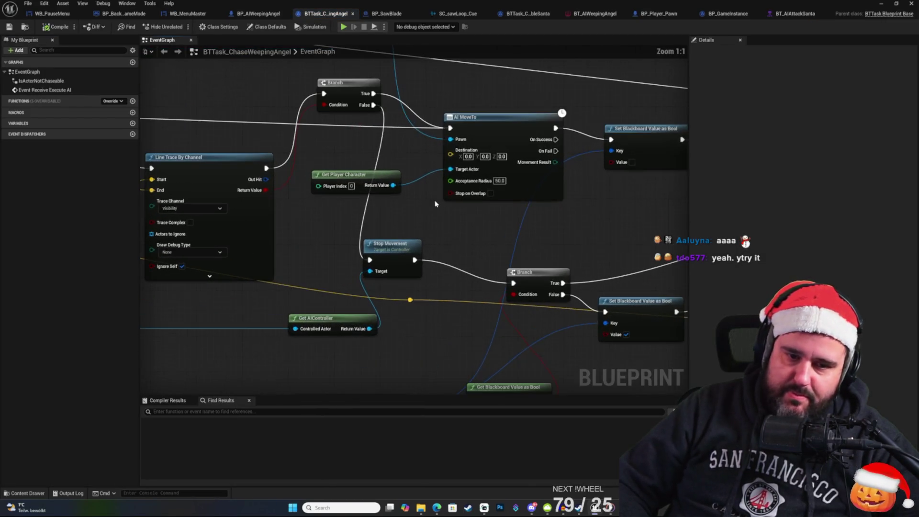
left_click_drag(474, 182, 440, 210)
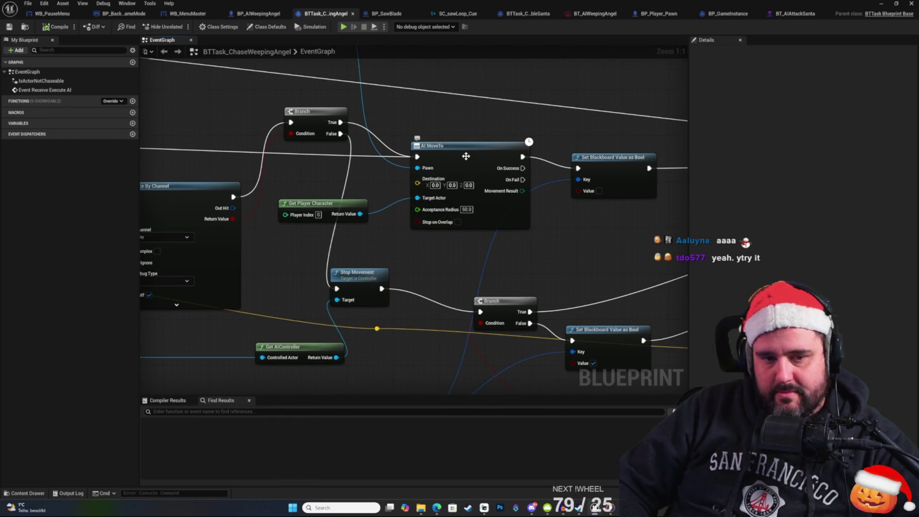
left_click_drag(474, 153, 470, 139)
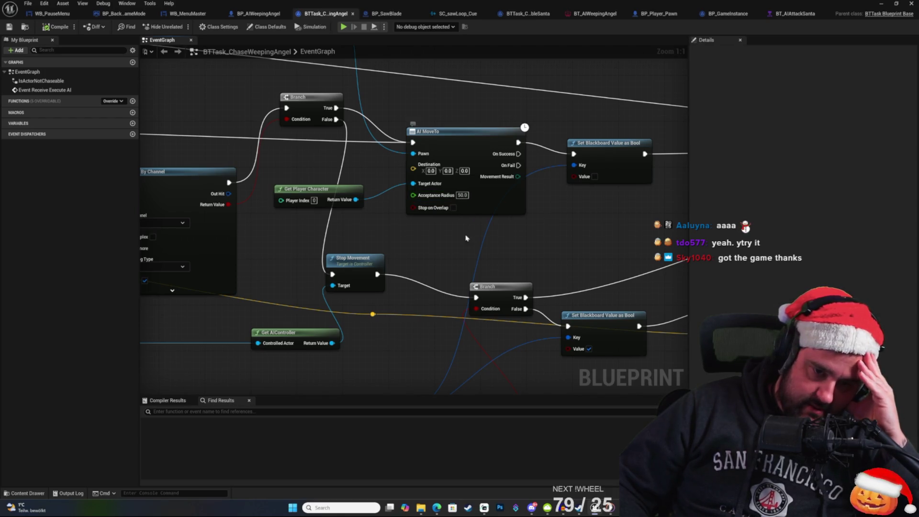
mouse_move(444, 212)
left_mouse_down()
mouse_move(429, 212)
mouse_move(341, 288)
mouse_move(335, 304)
left_mouse_up()
left_click_drag(345, 346, 341, 360)
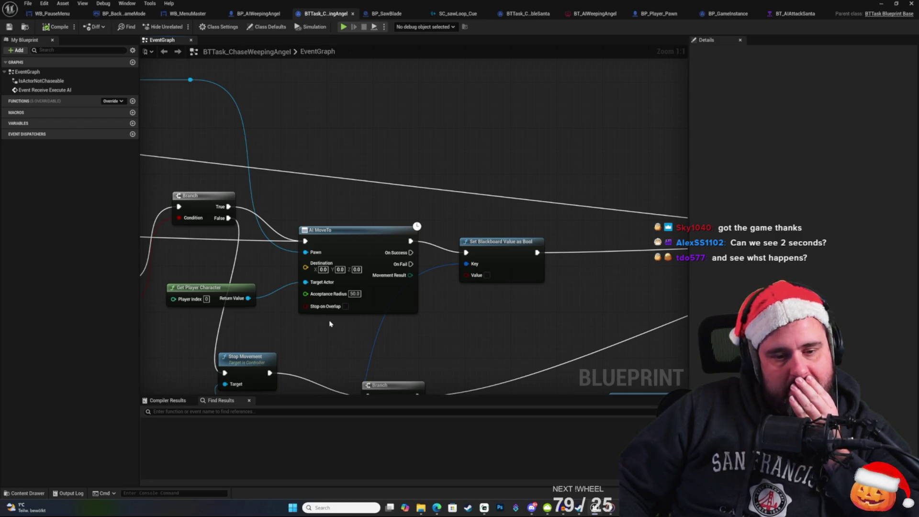
left_click_drag(329, 324, 428, 286)
mouse_move(416, 274)
left_mouse_down()
mouse_move(462, 270)
mouse_move(403, 245)
mouse_move(283, 237)
left_mouse_up()
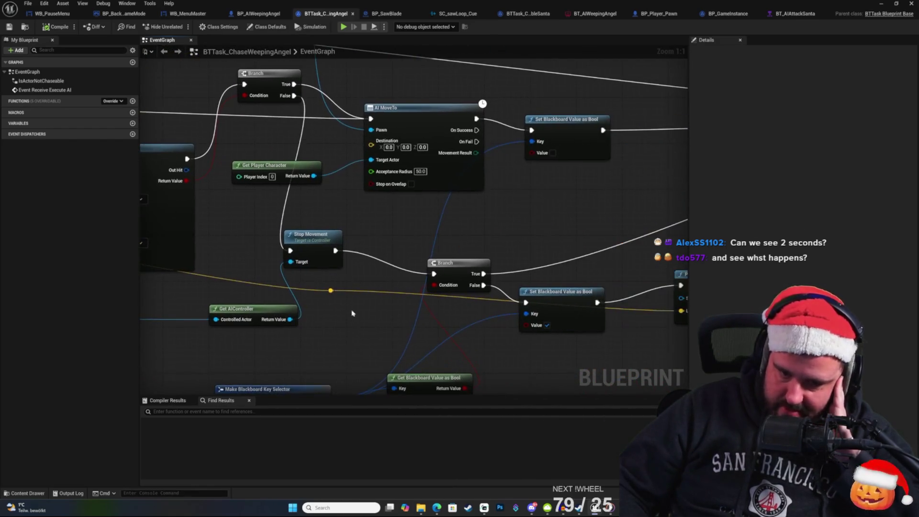
mouse_move(553, 257)
left_mouse_down()
mouse_move(545, 250)
mouse_move(543, 322)
mouse_move(492, 298)
mouse_move(306, 335)
mouse_move(251, 335)
mouse_move(652, 230)
mouse_move(453, 260)
mouse_move(544, 302)
mouse_move(688, 261)
left_mouse_up()
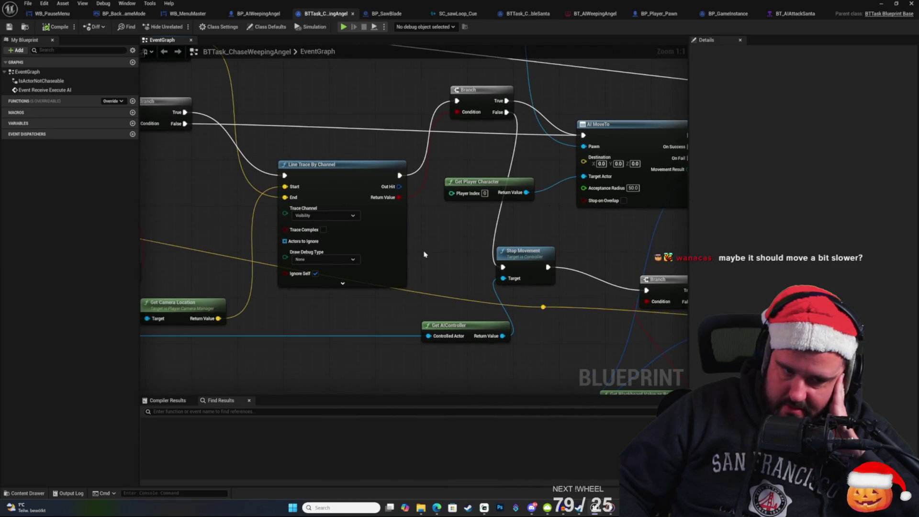
left_click_drag(424, 254, 508, 324)
mouse_move(411, 183)
left_mouse_down()
mouse_move(412, 151)
mouse_move(377, 86)
left_mouse_up()
mouse_move(472, 189)
left_mouse_down()
mouse_move(338, 244)
mouse_move(417, 318)
mouse_move(599, 309)
mouse_move(671, 222)
left_mouse_up()
mouse_move(447, 180)
left_mouse_down()
mouse_move(508, 294)
mouse_move(649, 290)
mouse_move(646, 383)
mouse_move(391, 268)
left_mouse_up()
left_click_drag(532, 276, 500, 311)
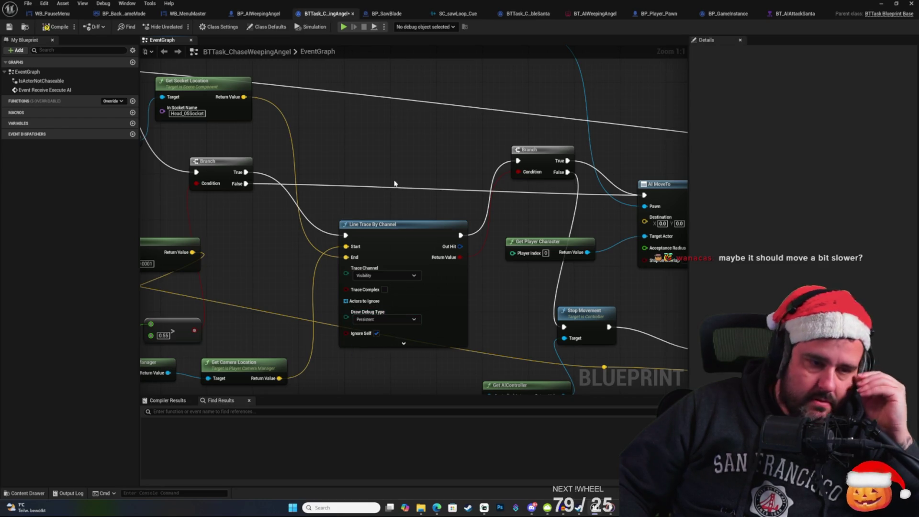
Step: Save and compile BTTask_ChaseWeepingAngel, then minimize its editor window
key("ctrl+s")
left_click(52, 32)
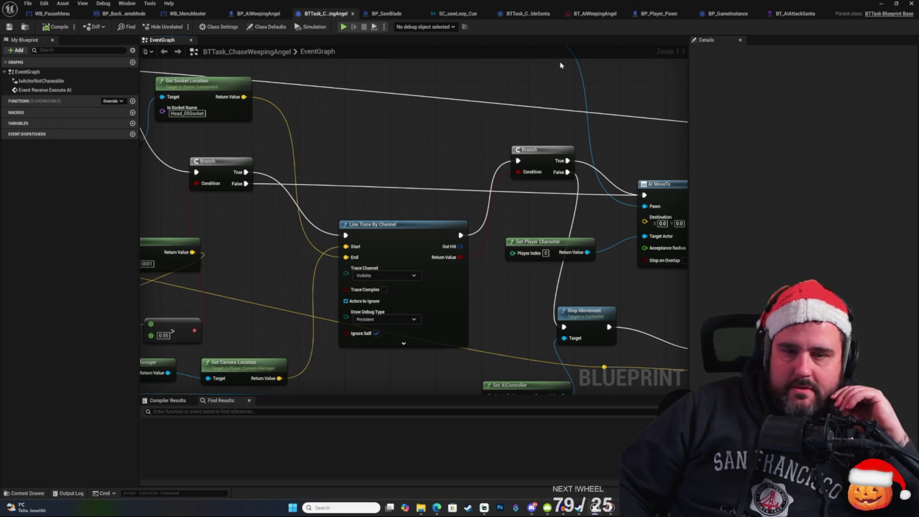
left_click(884, 5)
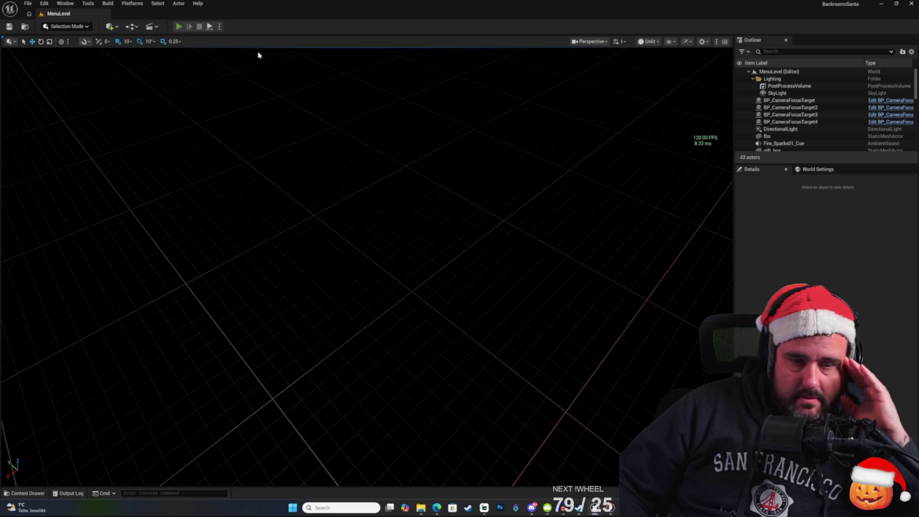
Step: Play-test from the title screen into a new game, then stop the session with Esc
key("alt+p")
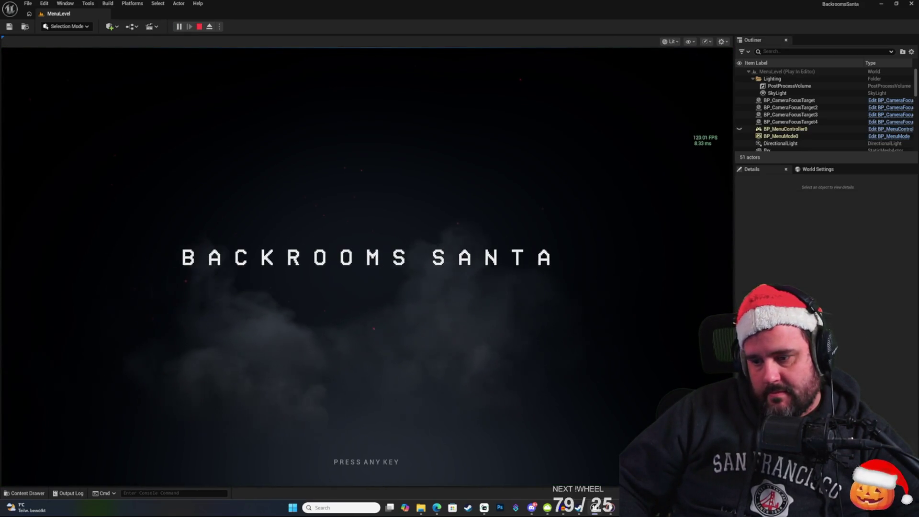
left_click(439, 247)
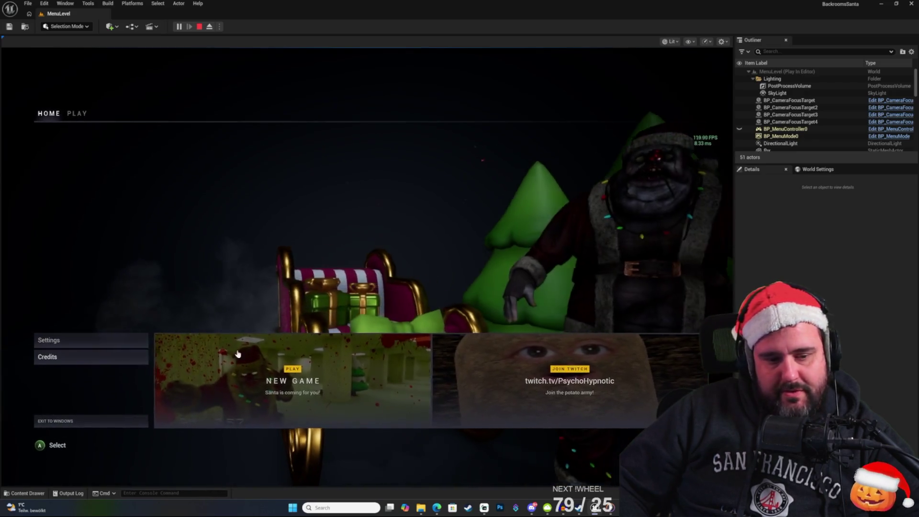
left_click(257, 365)
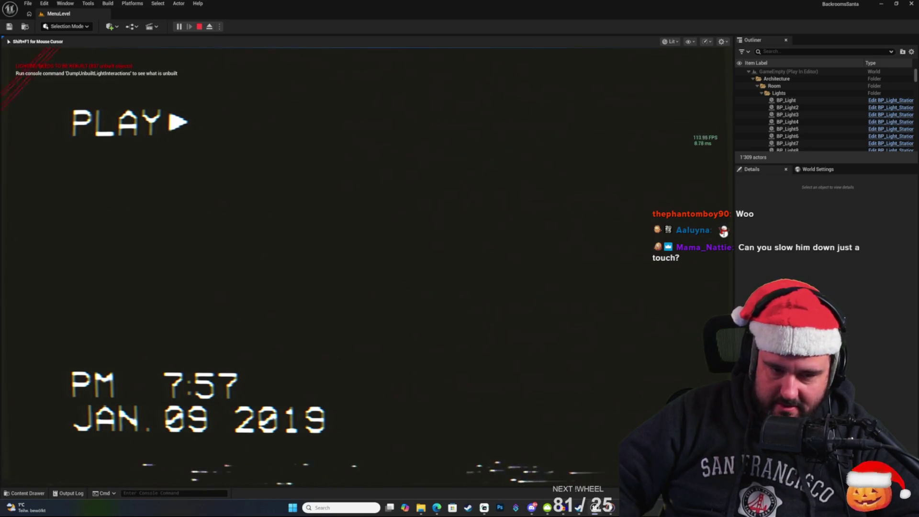
key("Escape")
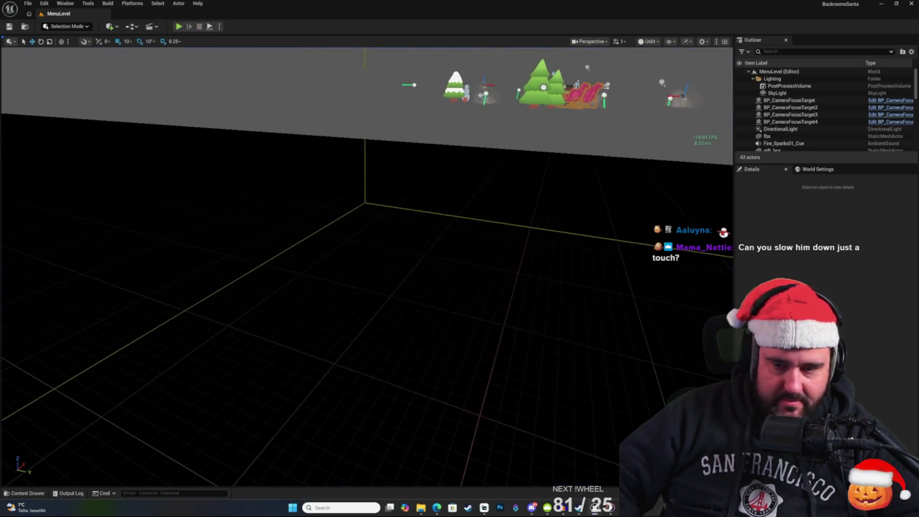
Step: Return to the BTTask_ChaseWeepingAngel graph and frame the line trace, AI MoveTo and Stop Movement nodes
key("alt+Tab")
left_click_drag(392, 209, 420, 171)
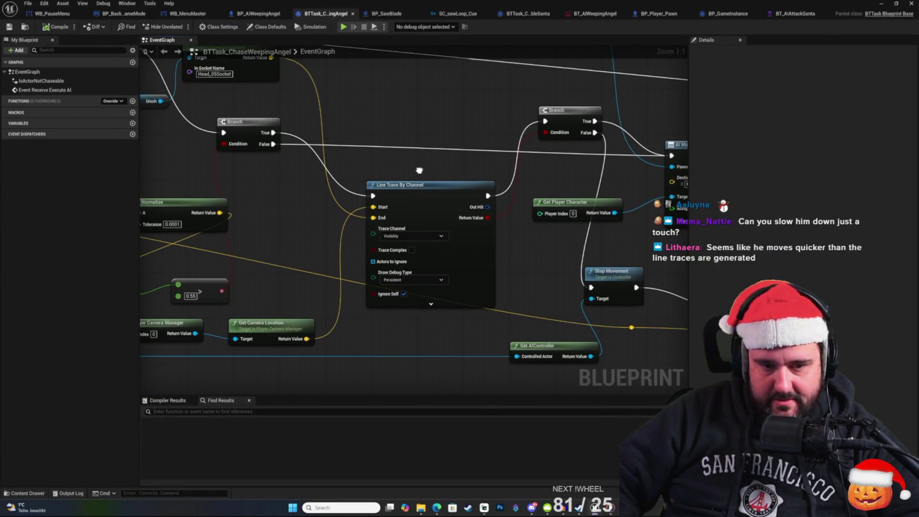
mouse_move(455, 243)
left_mouse_down()
mouse_move(317, 261)
mouse_move(359, 258)
mouse_move(236, 258)
mouse_move(499, 261)
left_mouse_up()
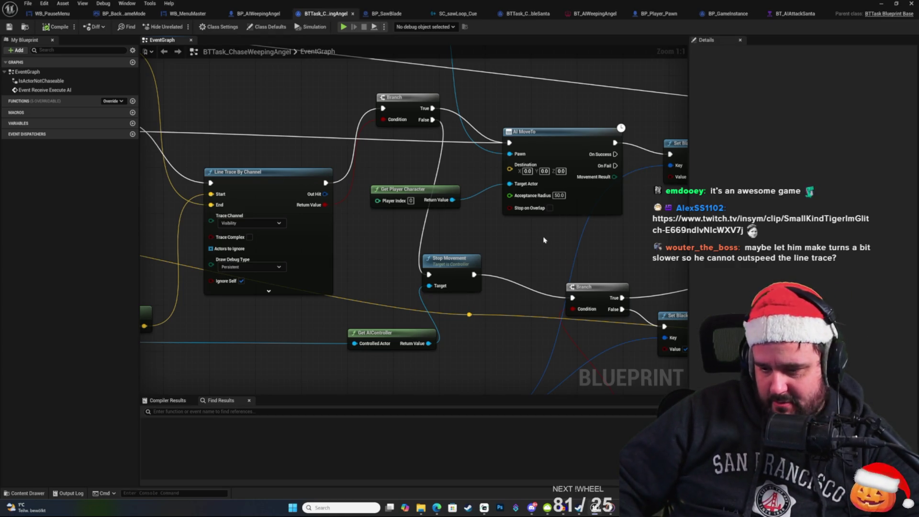
Step: Pan around the chase task graph reviewing the line trace wiring, Camera Location and AI MoveTo nodes
mouse_move(501, 238)
left_mouse_down()
mouse_move(560, 235)
mouse_move(507, 257)
mouse_move(521, 266)
left_mouse_up()
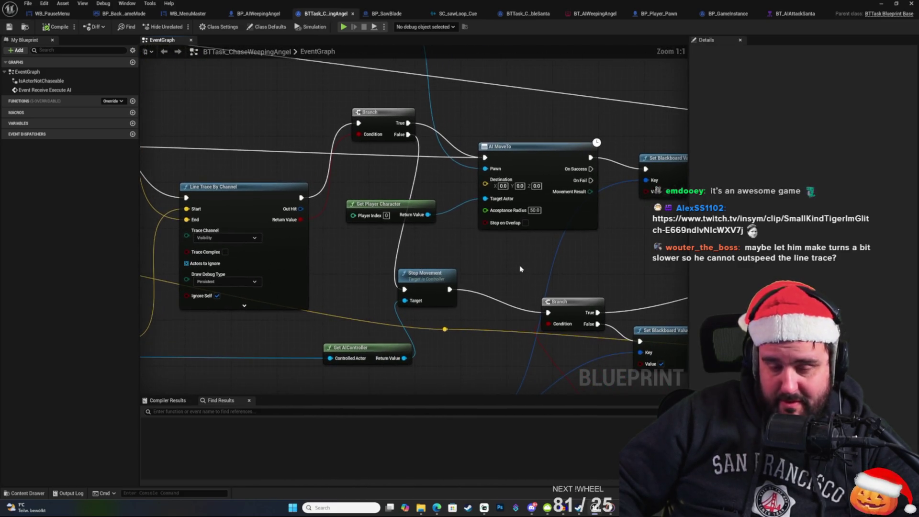
mouse_move(504, 124)
left_mouse_down()
mouse_move(475, 123)
mouse_move(486, 145)
left_mouse_up()
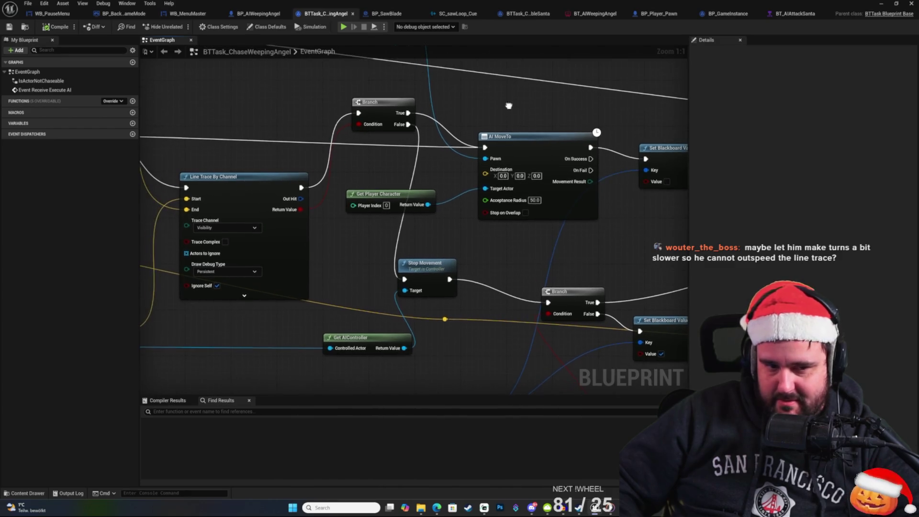
mouse_move(312, 138)
left_mouse_down()
mouse_move(373, 125)
mouse_move(497, 155)
mouse_move(458, 155)
left_mouse_up()
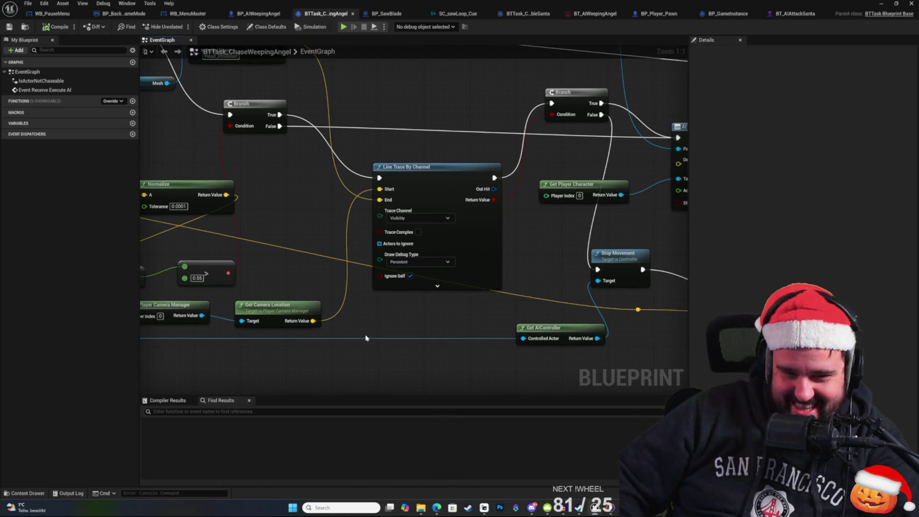
left_click_drag(365, 338, 355, 316)
left_click_drag(521, 263, 501, 277)
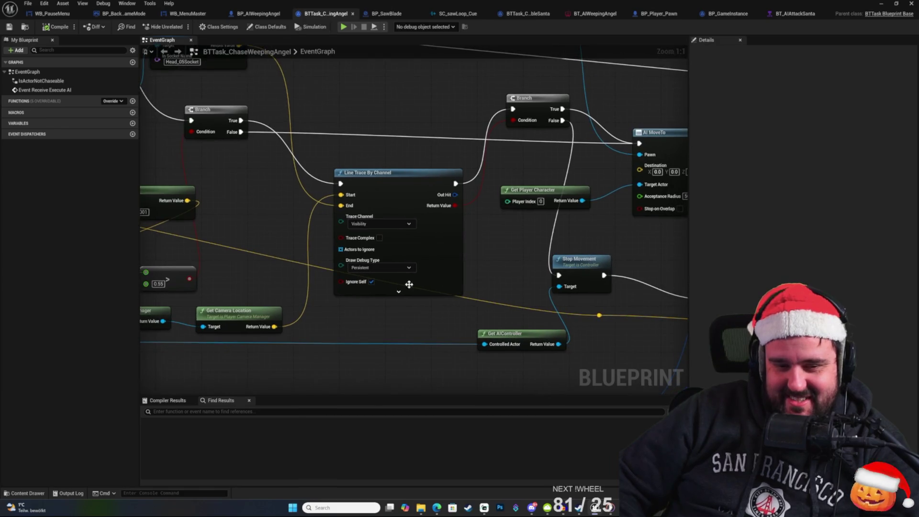
left_click_drag(400, 314, 394, 314)
left_click_drag(403, 157, 463, 176)
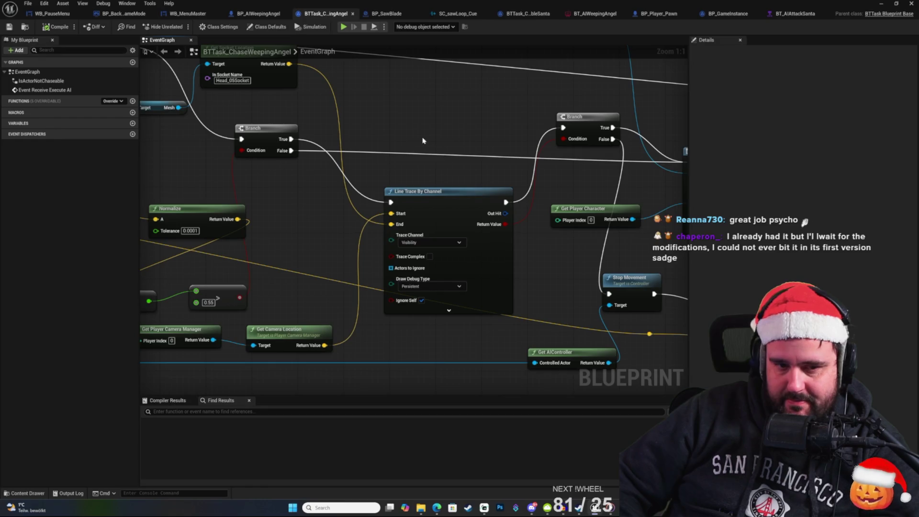
left_click_drag(422, 138, 449, 136)
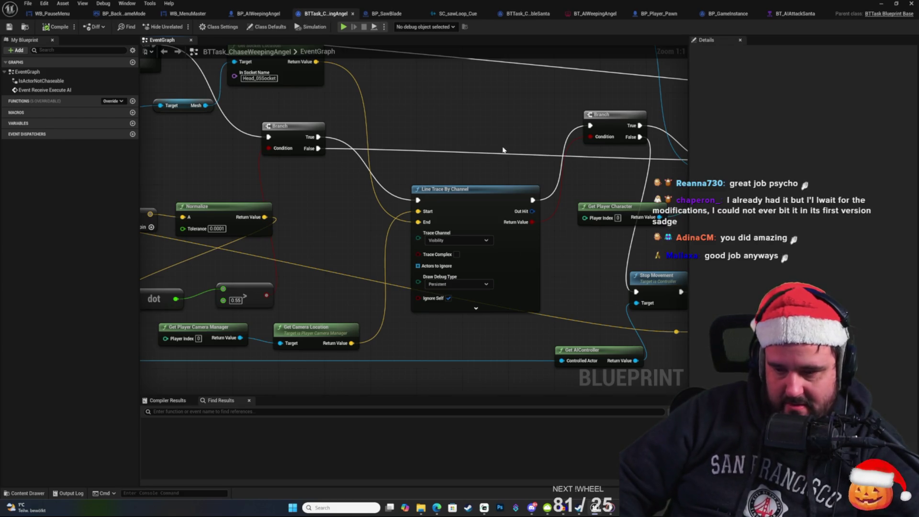
left_click_drag(503, 150, 477, 135)
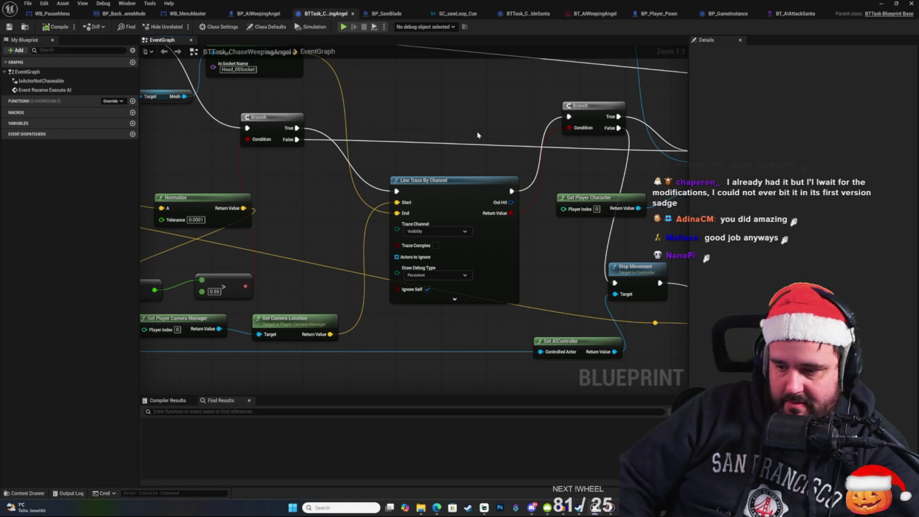
left_click_drag(442, 119, 422, 120)
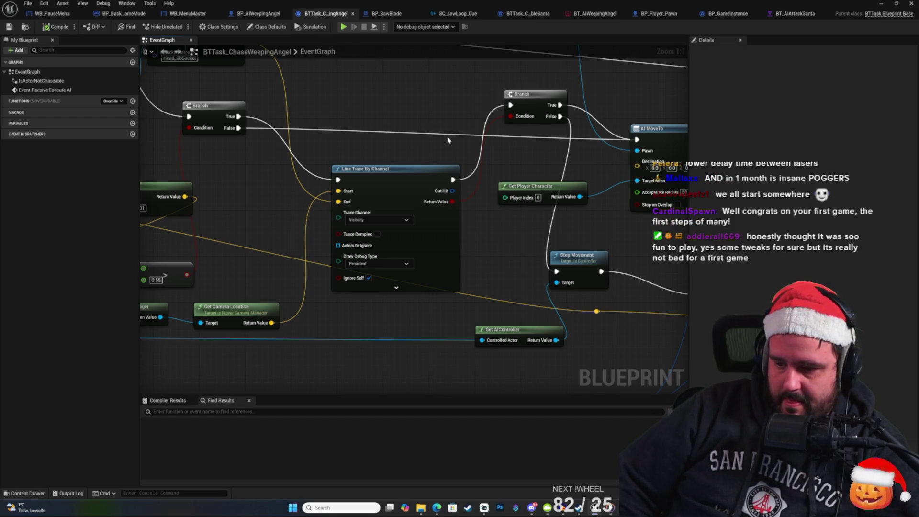
mouse_move(468, 151)
left_mouse_down()
mouse_move(421, 126)
mouse_move(469, 159)
left_mouse_up()
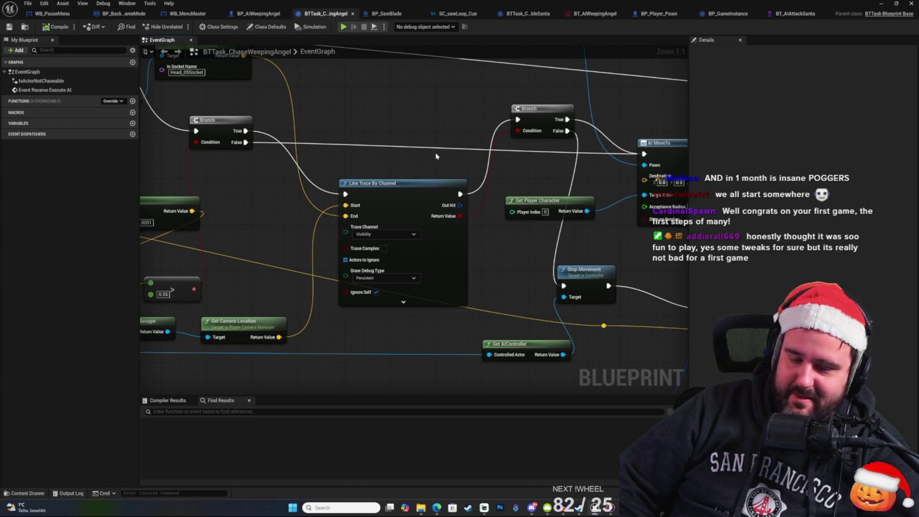
Step: Check the Normalize and dot nodes, then open BT_AIWeepingAngel from the WeepingAngel folder
left_click_drag(388, 191, 435, 208)
mouse_move(389, 181)
left_mouse_down()
mouse_move(450, 161)
mouse_move(441, 157)
mouse_move(486, 201)
left_mouse_up()
mouse_move(332, 148)
left_mouse_down()
mouse_move(429, 215)
mouse_move(490, 190)
mouse_move(367, 114)
mouse_move(471, 141)
mouse_move(421, 122)
left_mouse_up()
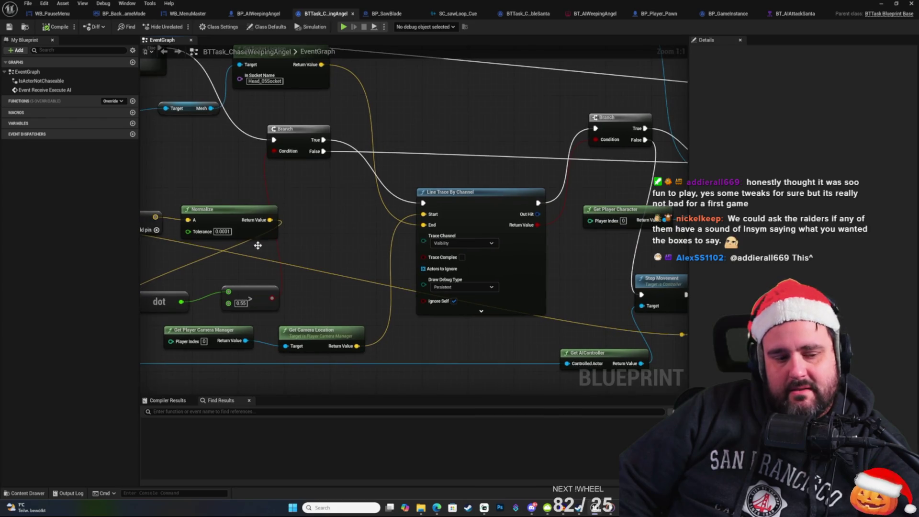
left_click(34, 494)
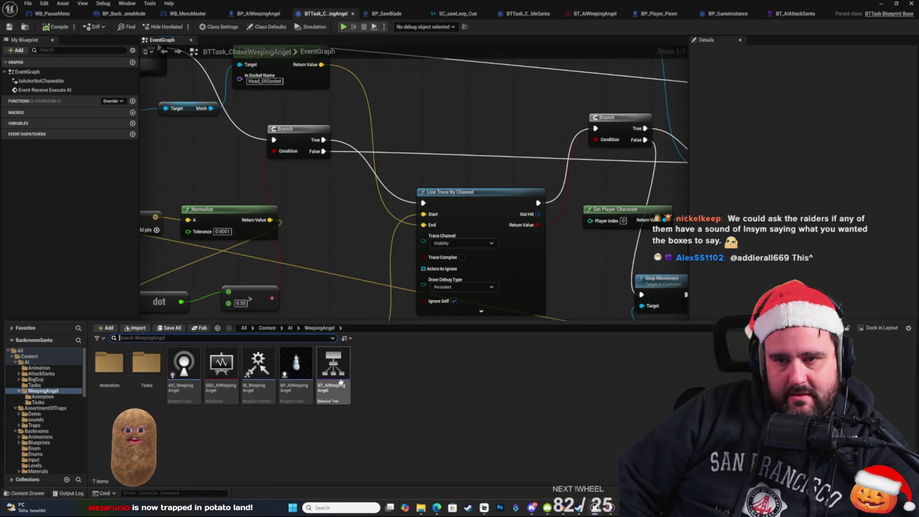
double_click(341, 379)
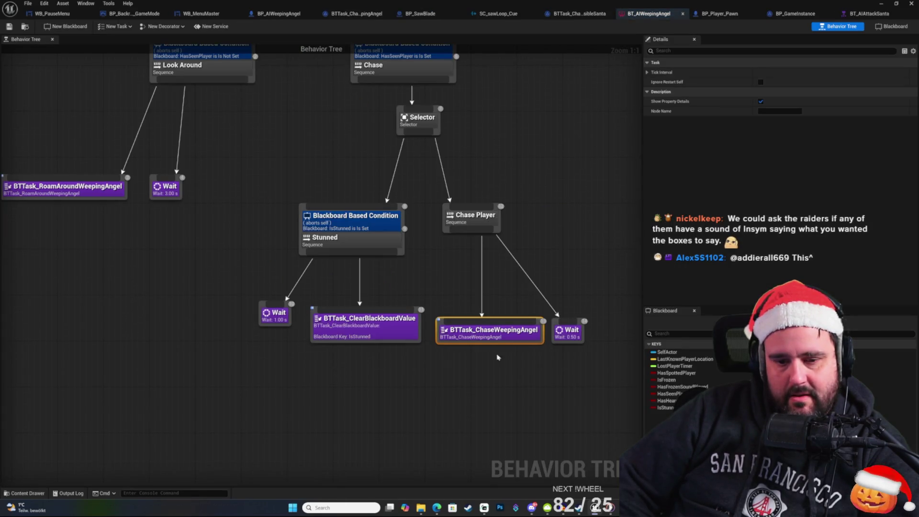
Step: Select the Wait node following the chase task in the Chase Player sequence
right_click(463, 388)
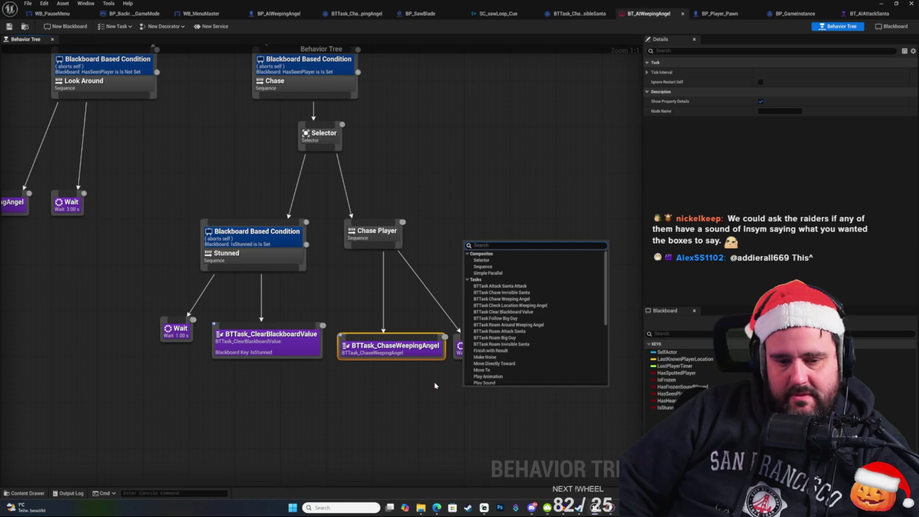
key("Escape")
left_click(469, 351)
left_click(443, 403)
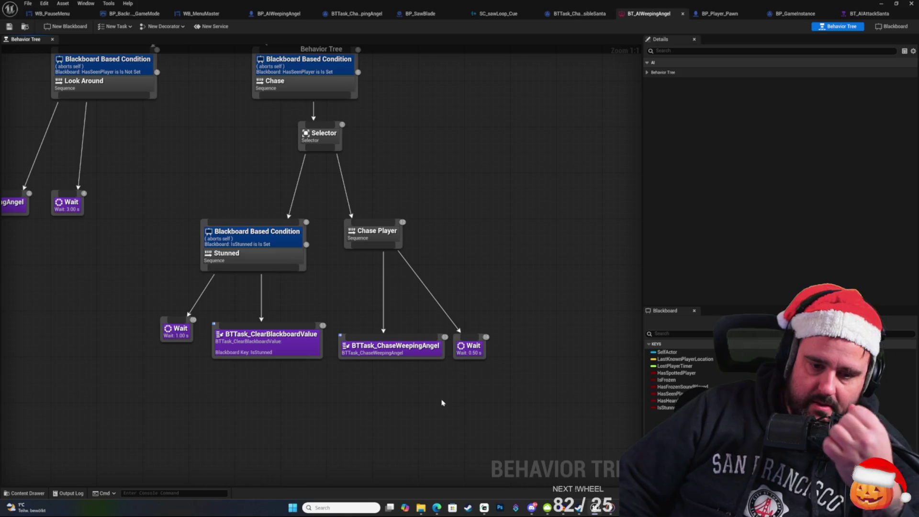
left_click_drag(478, 373, 337, 332)
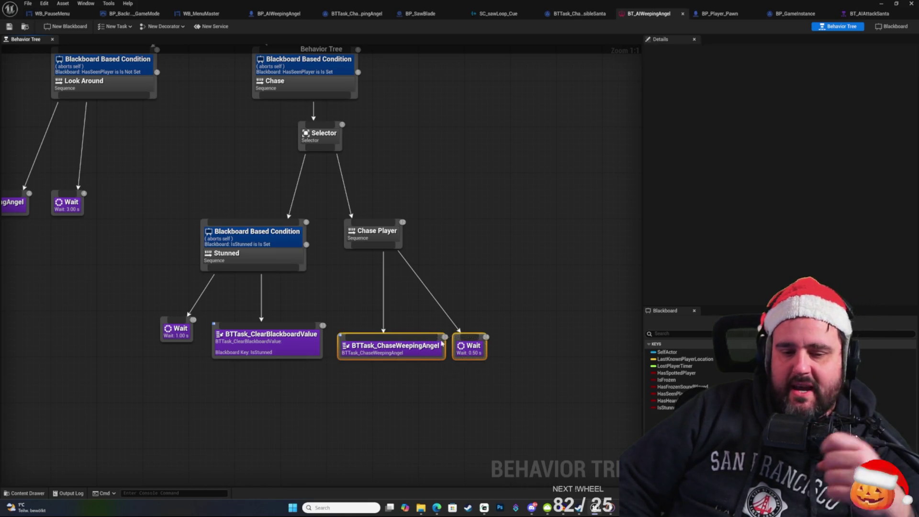
left_click(504, 364)
left_click_drag(493, 369, 468, 360)
left_click(501, 302)
Step: Change that Wait node's Wait Time from 0.5 to 0.1 seconds
left_click(481, 392)
left_click(465, 401)
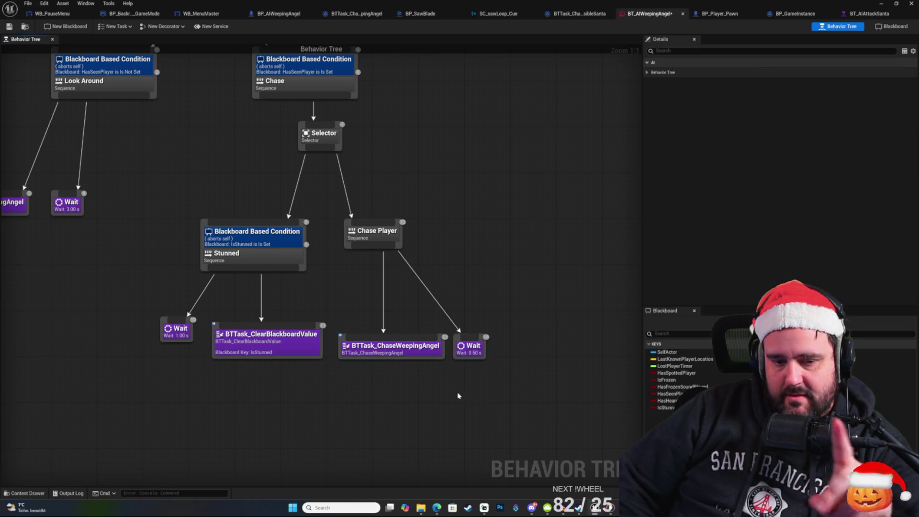
mouse_move(486, 386)
left_mouse_down()
mouse_move(456, 340)
mouse_move(458, 364)
left_mouse_up()
left_click(473, 353)
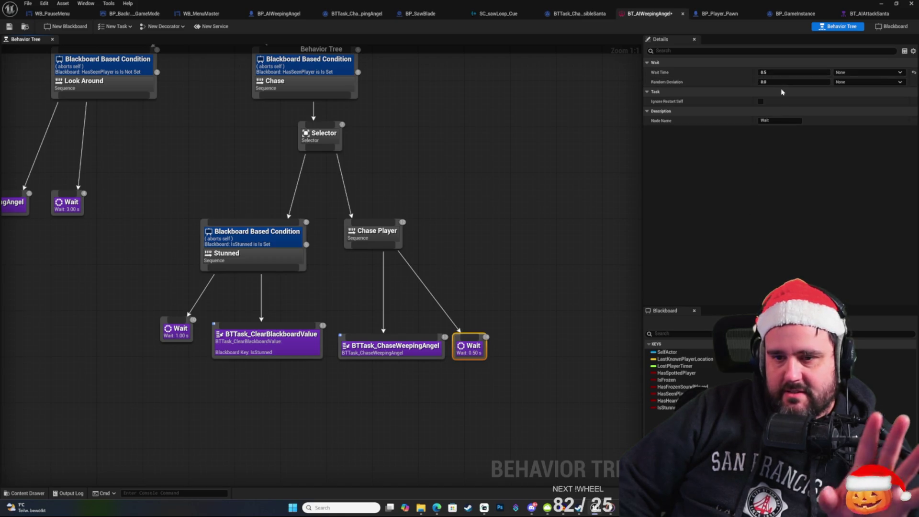
left_click(772, 72)
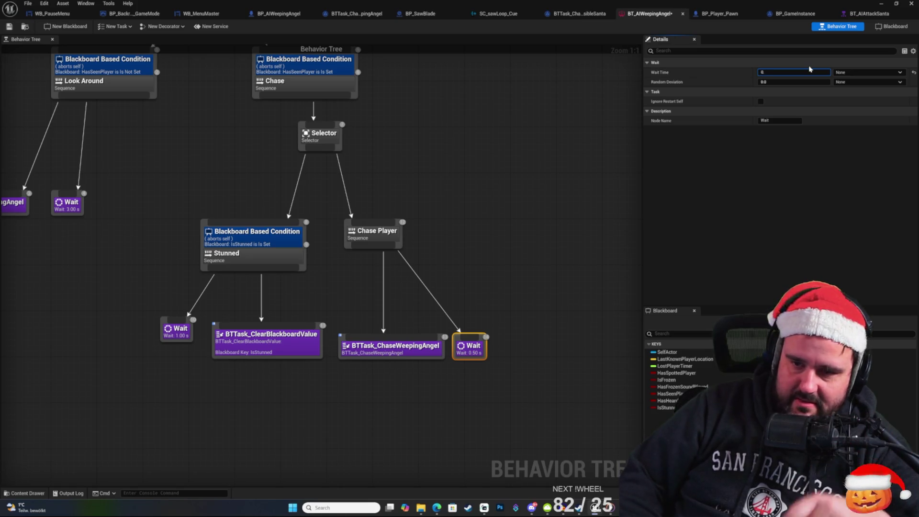
type(".1")
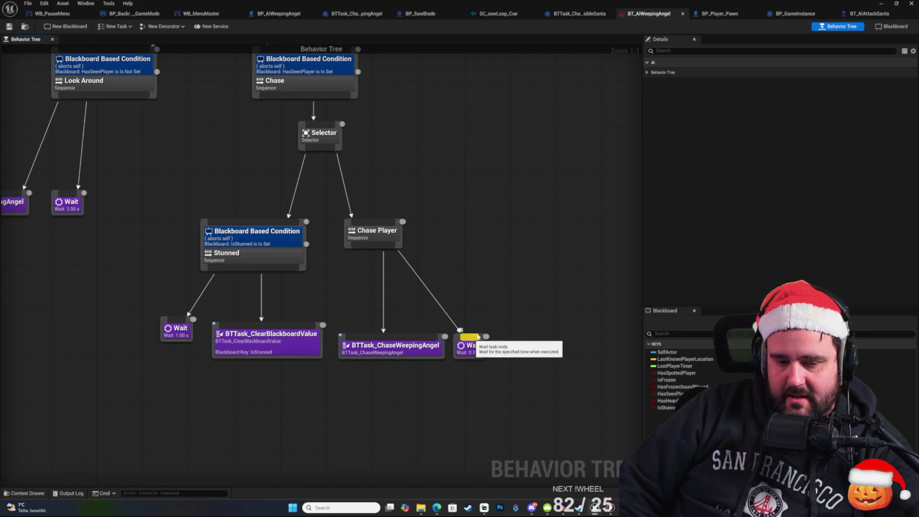
Step: Open the BTTask_ChaseWeepingAngel blueprint from the behavior tree
right_click(486, 213)
key("Escape")
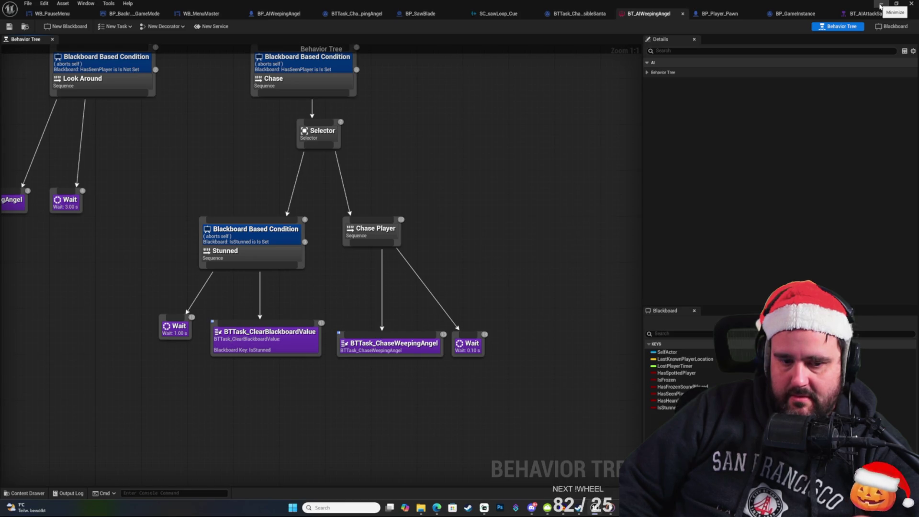
double_click(407, 342)
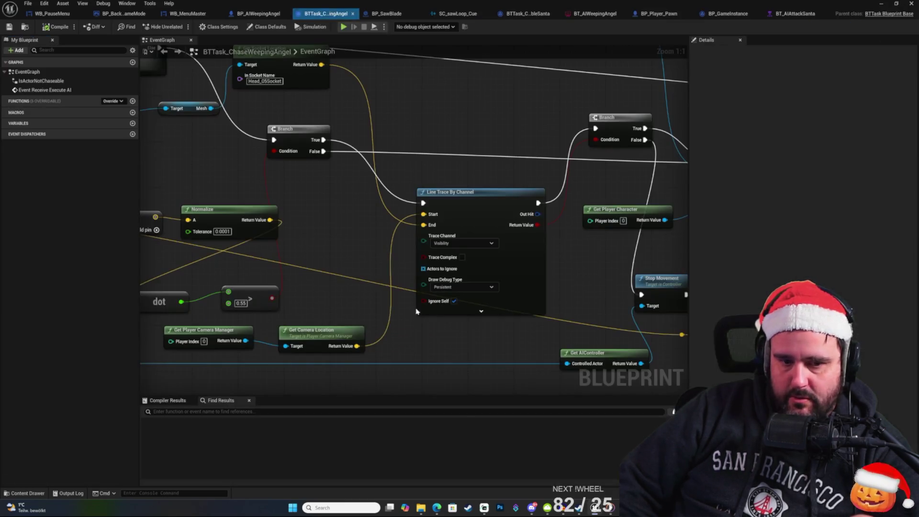
Step: Hide the blueprint editor and play-test through the title screen, New Game and story text
left_click(881, 5)
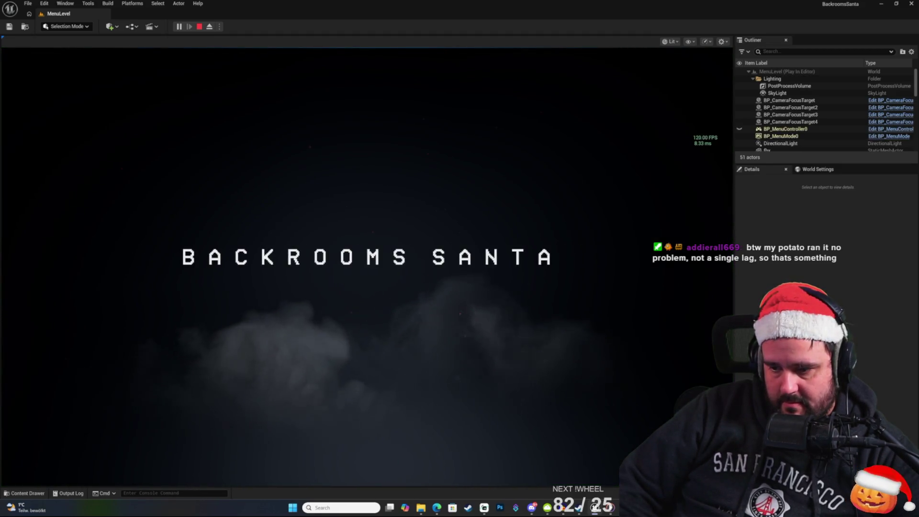
left_click(379, 359)
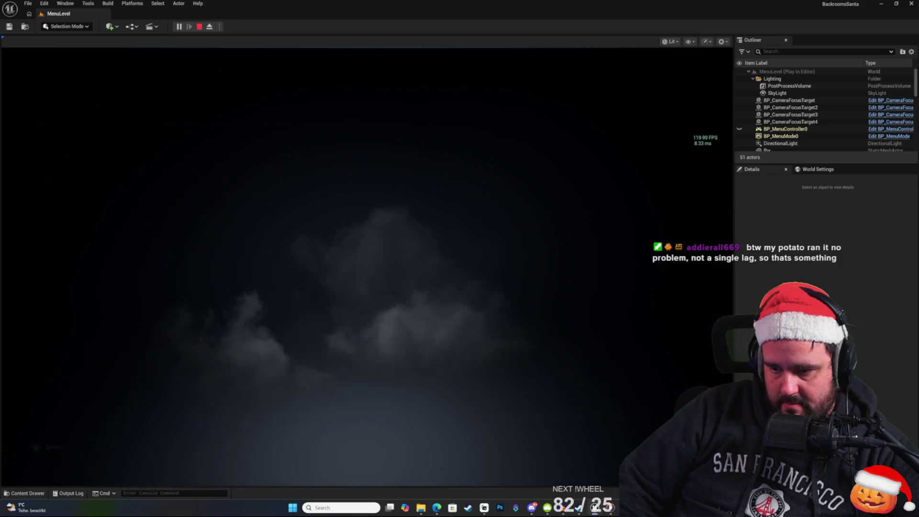
left_click(380, 359)
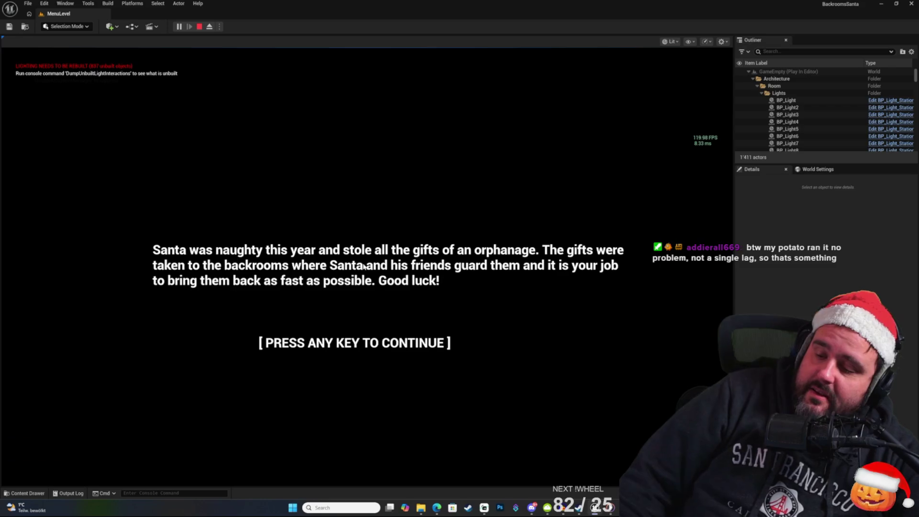
left_click(364, 267)
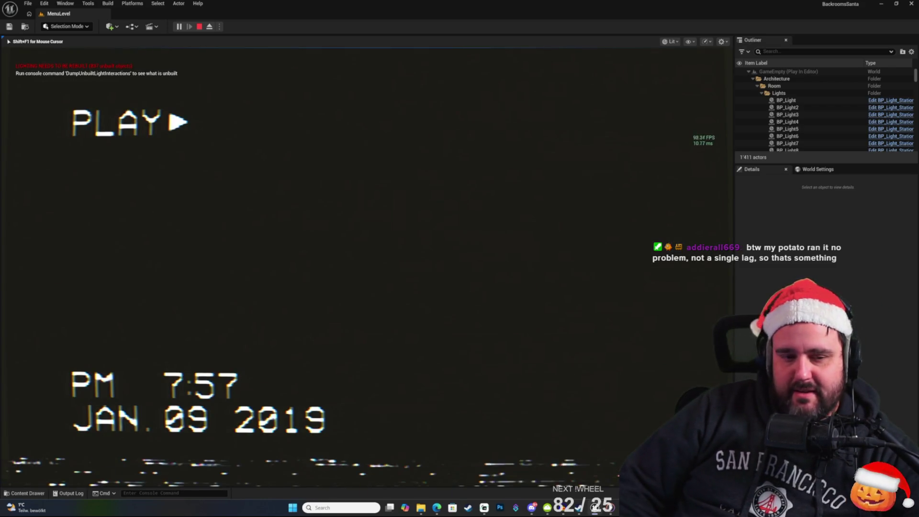
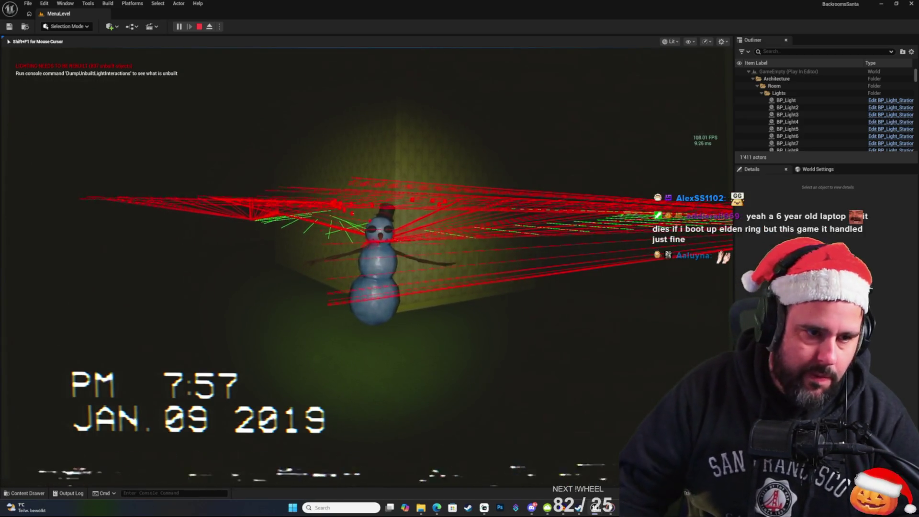
Step: Stop Play-In-Editor and zoom around the BTTask_ChaseWeepingAngel EventGraph to review the chase logic
key("Escape")
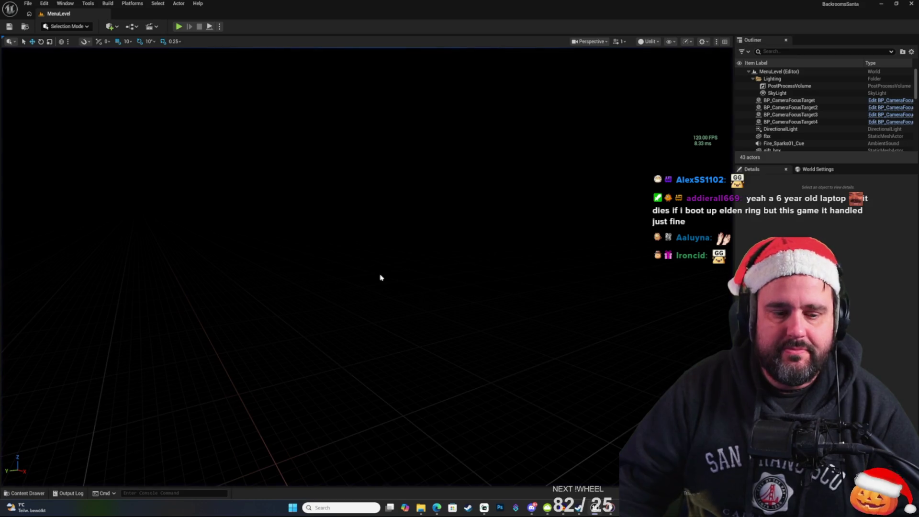
key("alt+Tab")
scroll(403, 130, "up", 3)
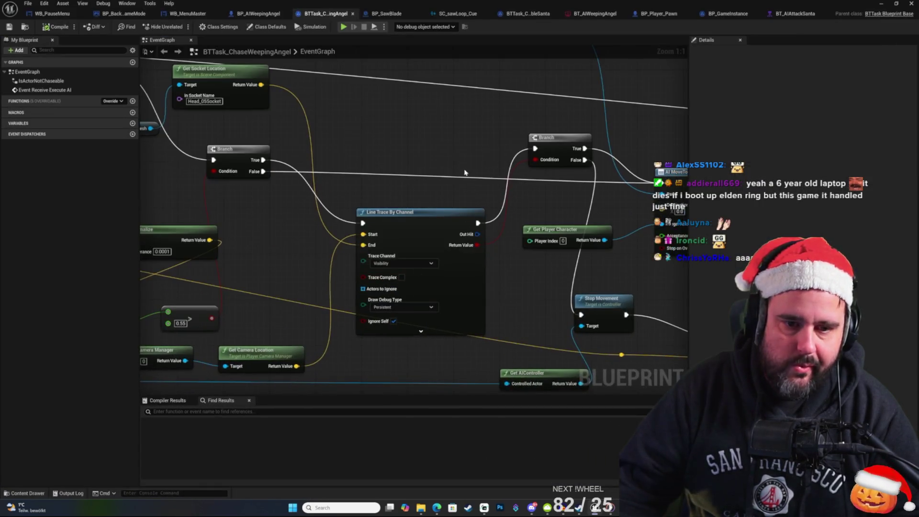
scroll(403, 130, "down", 4)
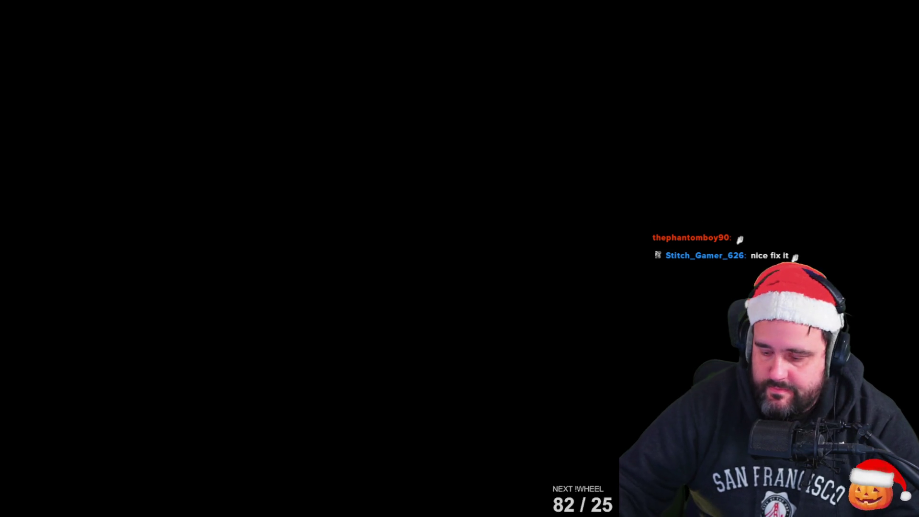
Step: Search Pixabay for 'rotate' and preview Metal Scrape, Wooden chair, Steel Chain Dragged and metal on metal
type("r")
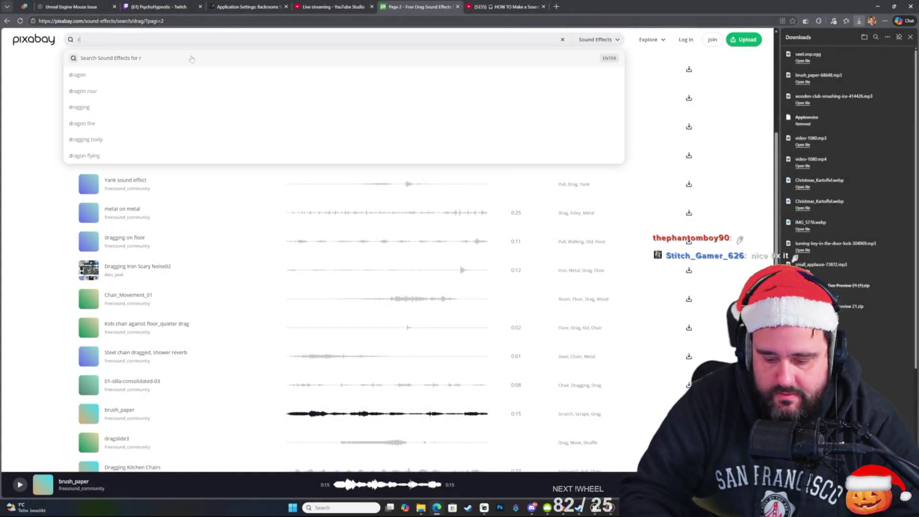
type("otate")
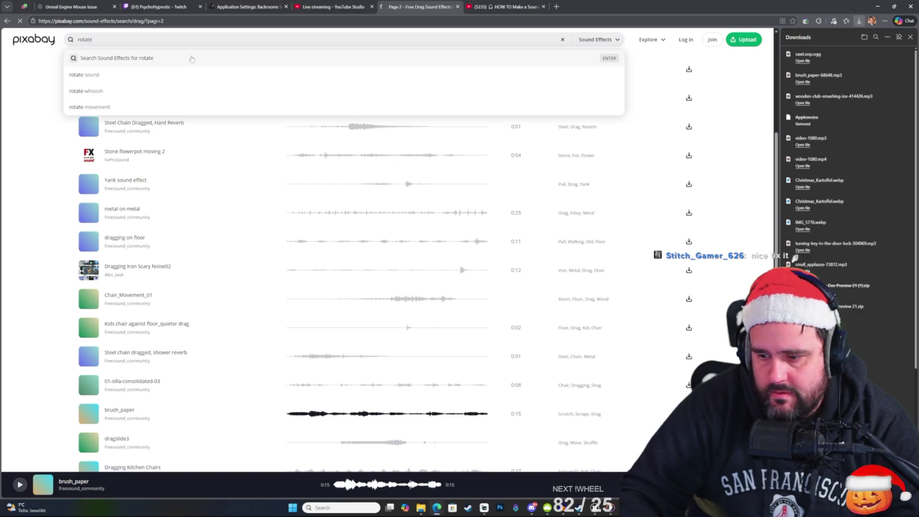
left_click(33, 87)
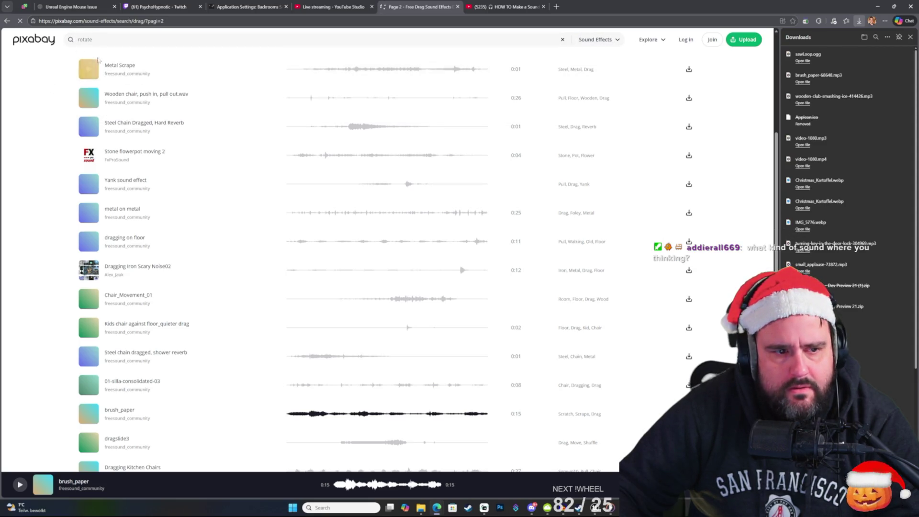
left_click(90, 72)
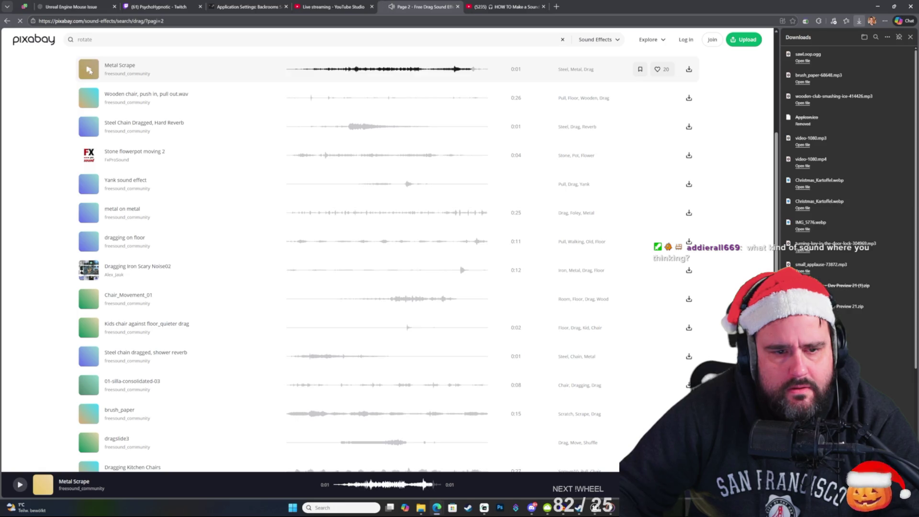
left_click(88, 98)
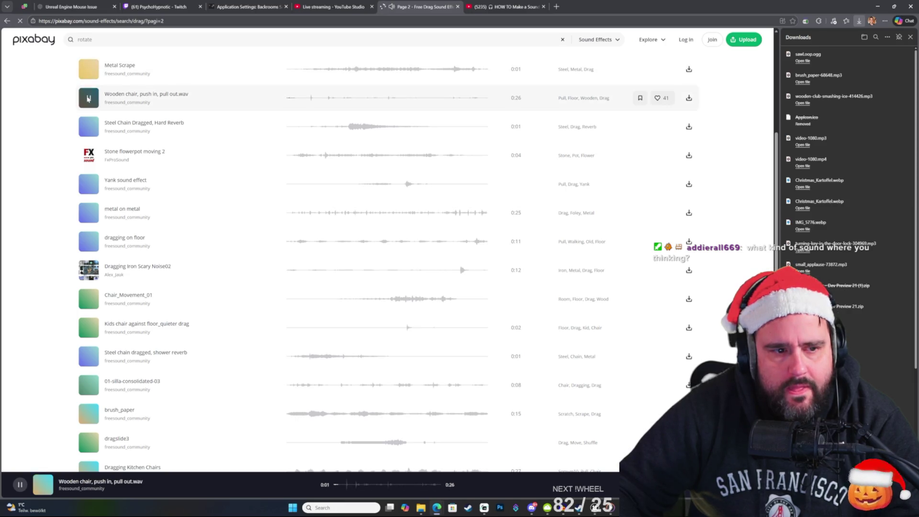
left_click(88, 98)
left_click(88, 127)
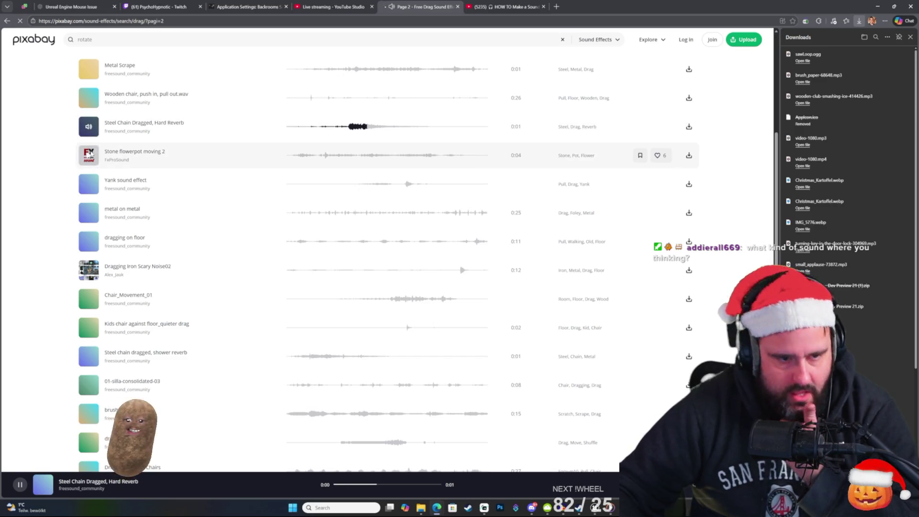
left_click(88, 212)
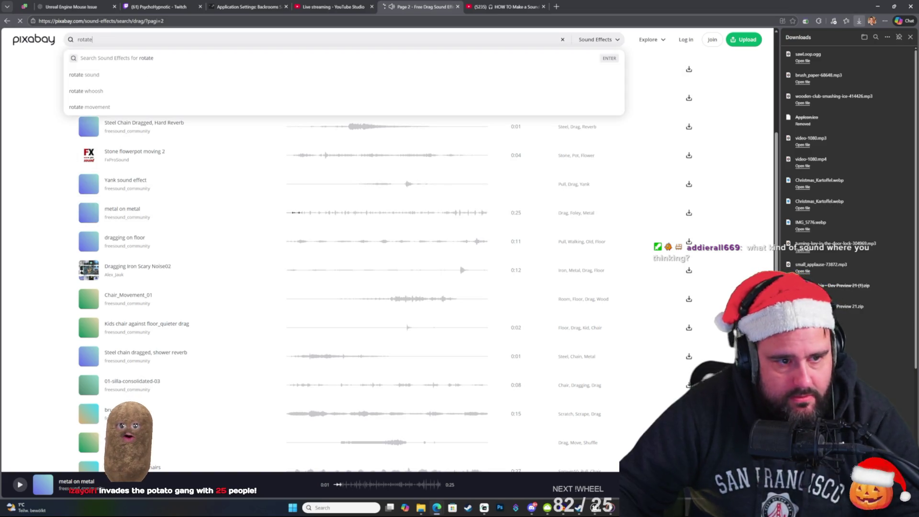
Step: Refine the search to 'rotate pillars' and preview cardboard box, metal on metal, dragging on floor and Steel chain sounds
left_click(139, 40)
type("pillars")
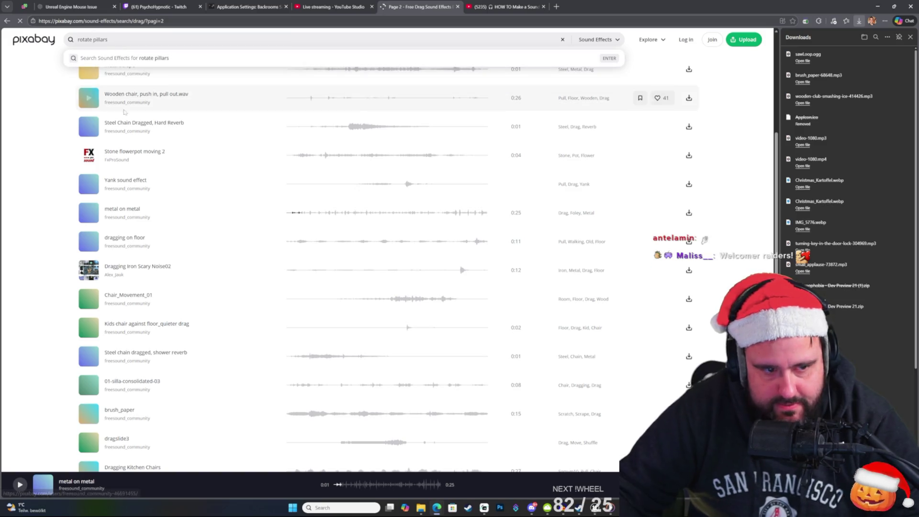
scroll(115, 144, "up", 2)
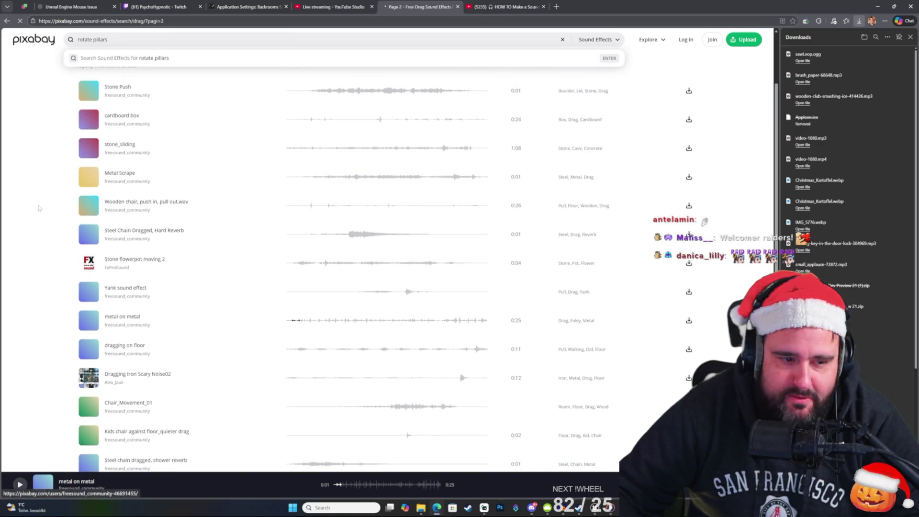
left_click(90, 123)
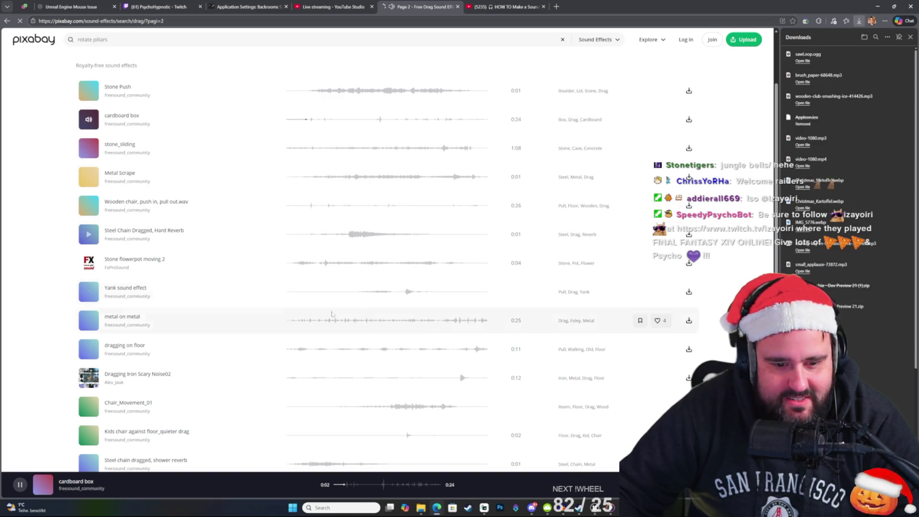
left_click(355, 320)
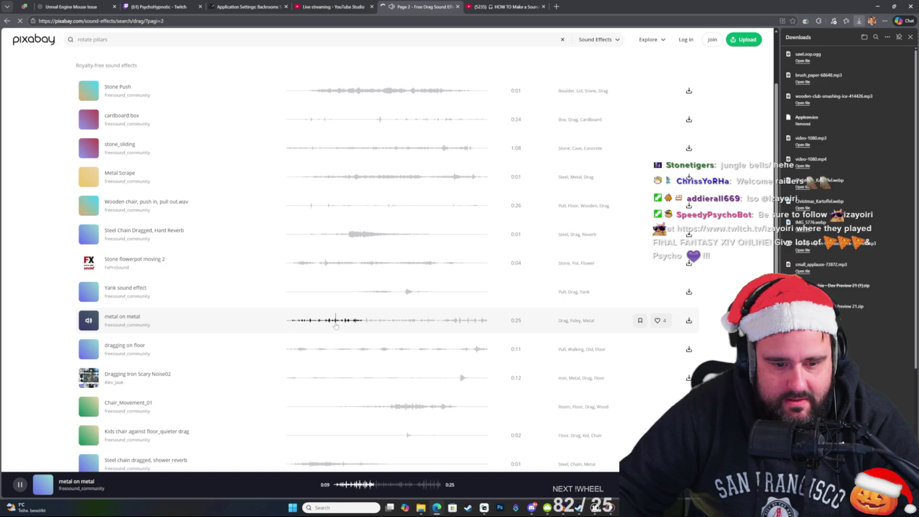
left_click(340, 349)
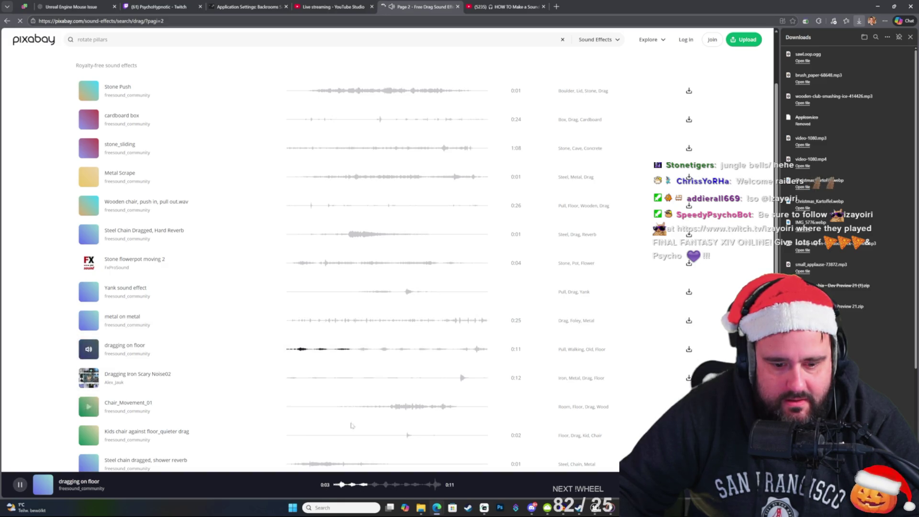
scroll(345, 383, "down", 2)
left_click(309, 358)
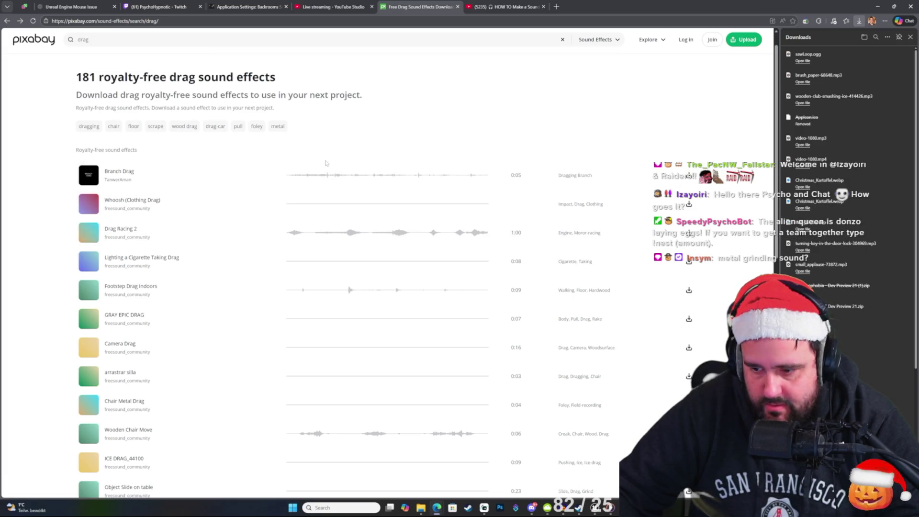
Step: Search for metal grinding sounds and preview Branch Drag, arrastrar silla and ICE DRAG_44100
left_click(79, 40)
key("ctrl+a")
key("BackSpace")
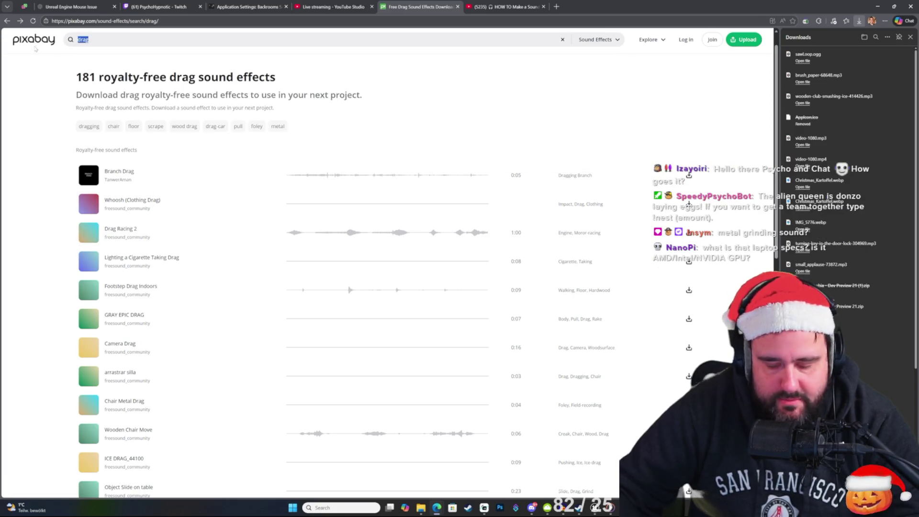
type("metal ")
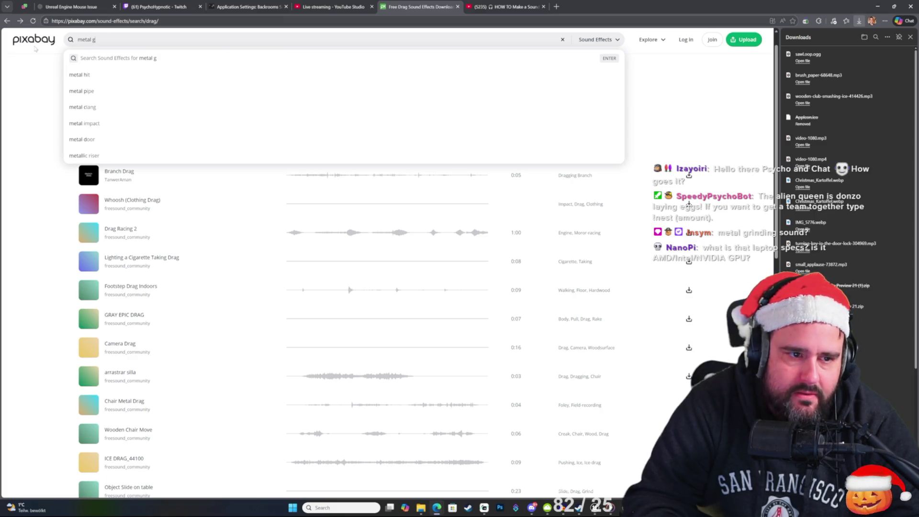
type("ng")
key("Return")
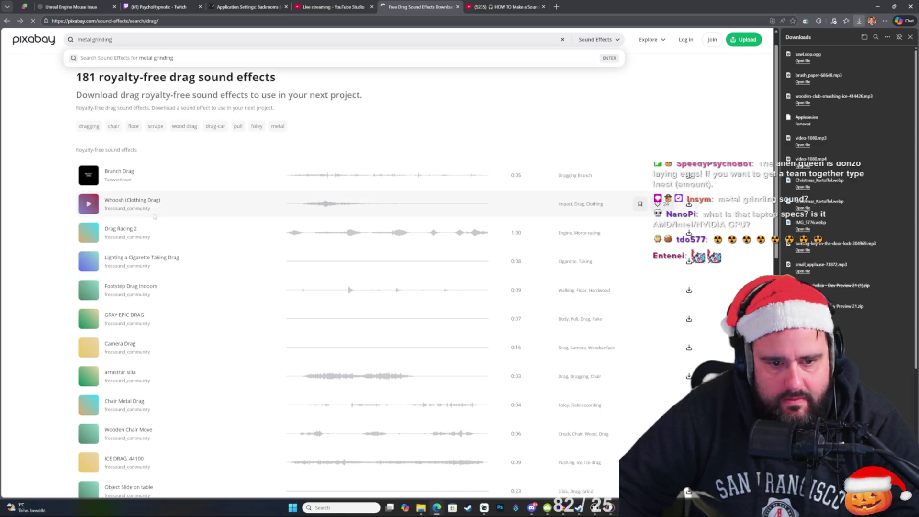
left_click(90, 178)
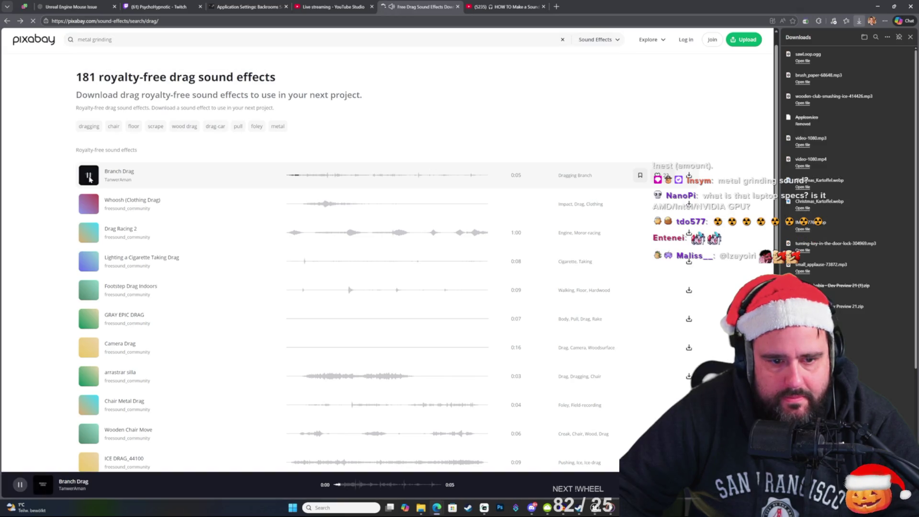
left_click(315, 376)
scroll(333, 370, "down", 1)
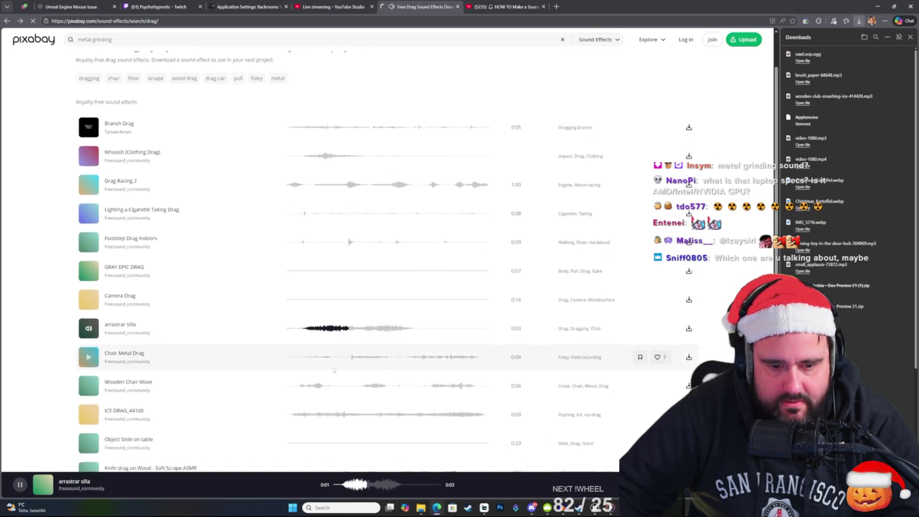
scroll(333, 369, "down", 2)
left_click(320, 320)
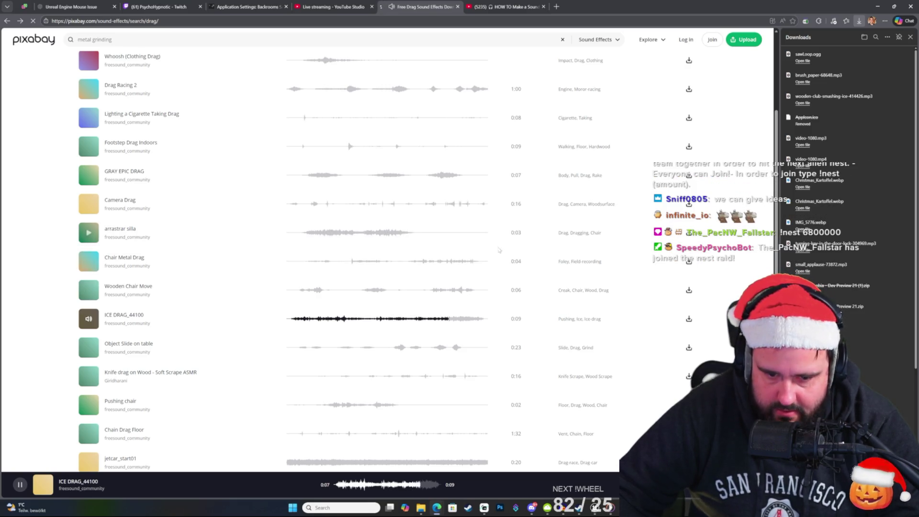
left_click(295, 320)
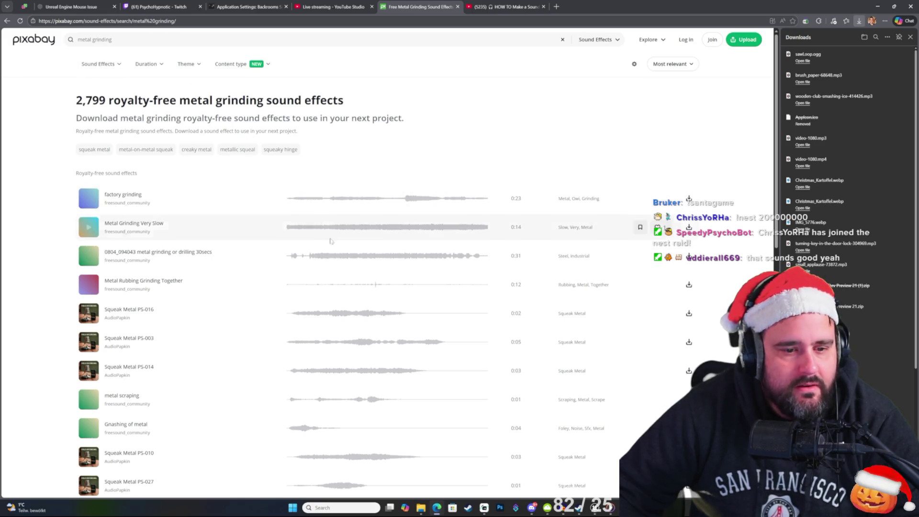
Step: Preview Squeak Metal PS-010, then go back to the drag sound results
scroll(330, 244, "down", 2)
left_click(310, 349)
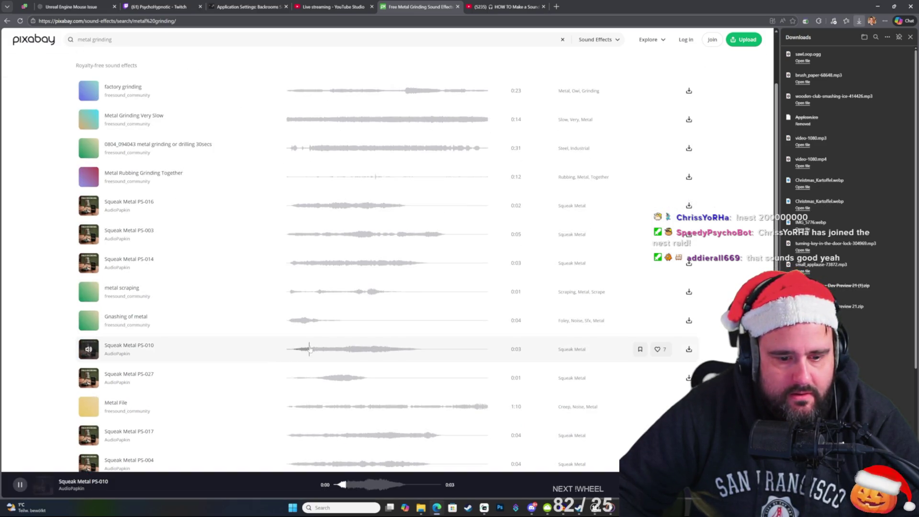
scroll(347, 354, "up", 1)
scroll(347, 354, "down", 10)
scroll(349, 347, "up", 12)
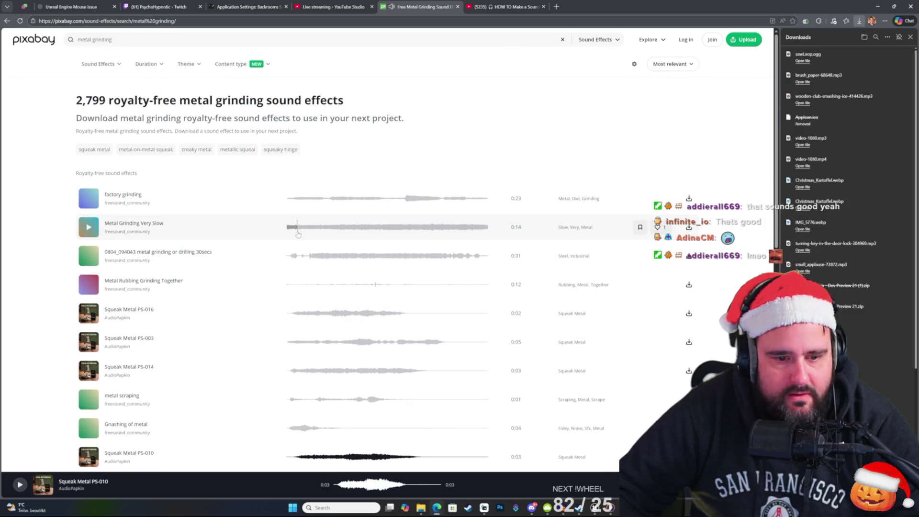
scroll(355, 249, "down", 2)
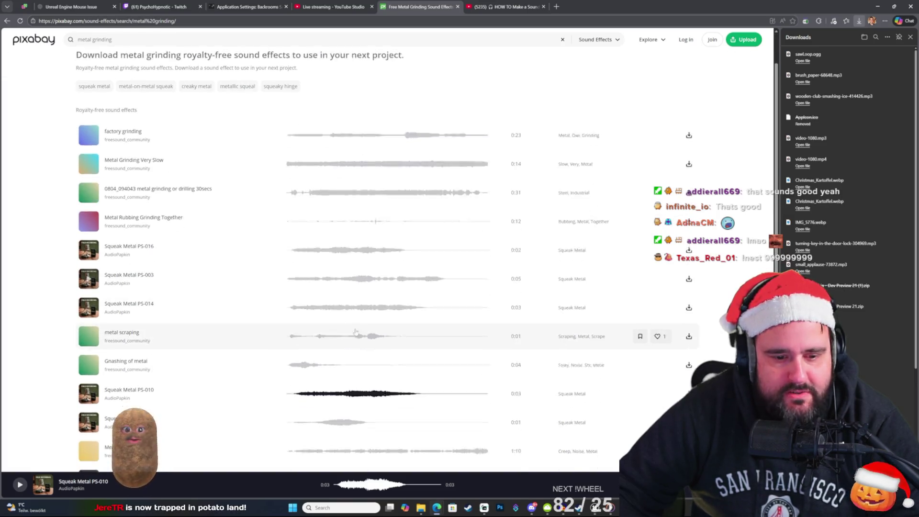
key("alt+Left")
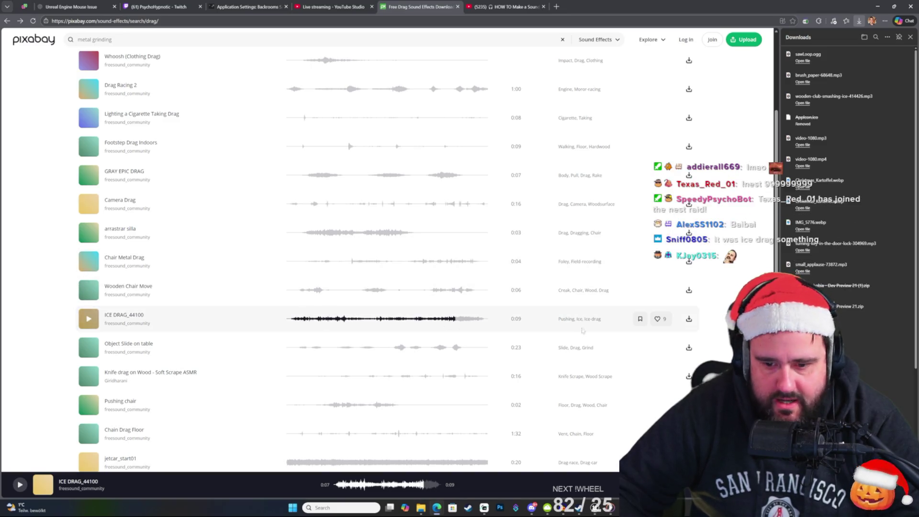
Step: Download the ICE DRAG_44100 sound and bring Audacity to the front
left_click(688, 319)
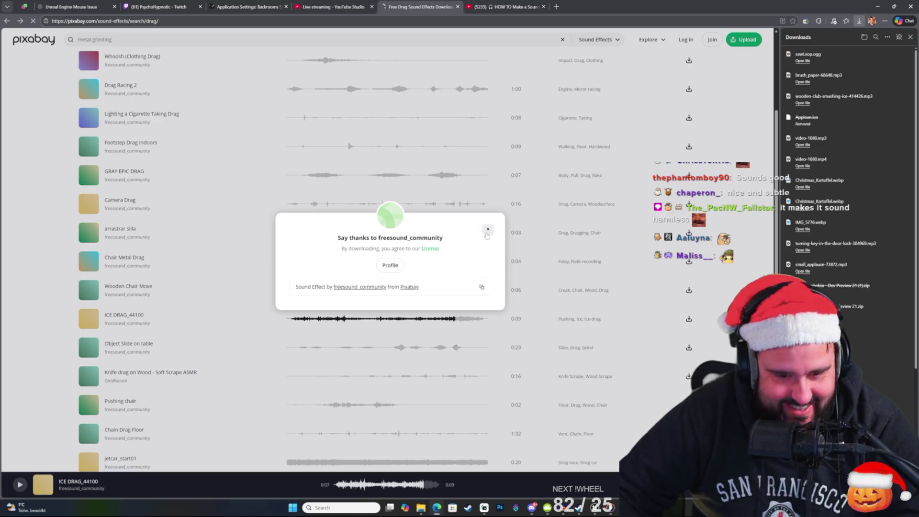
left_click(486, 232)
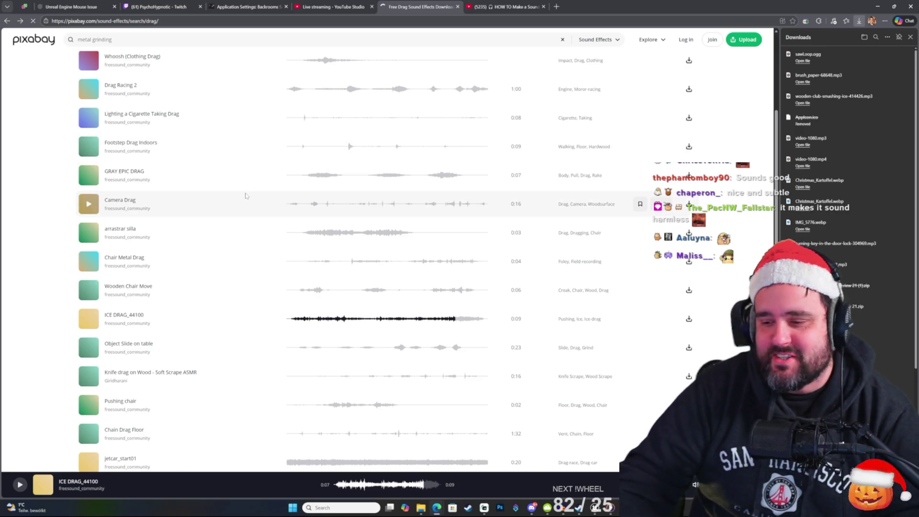
left_click(909, 41)
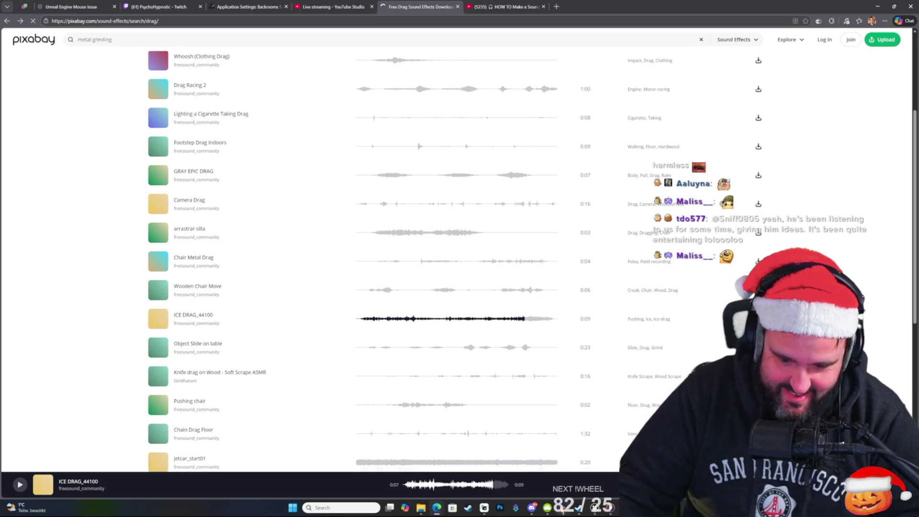
mouse_move(563, 511)
left_click(538, 481)
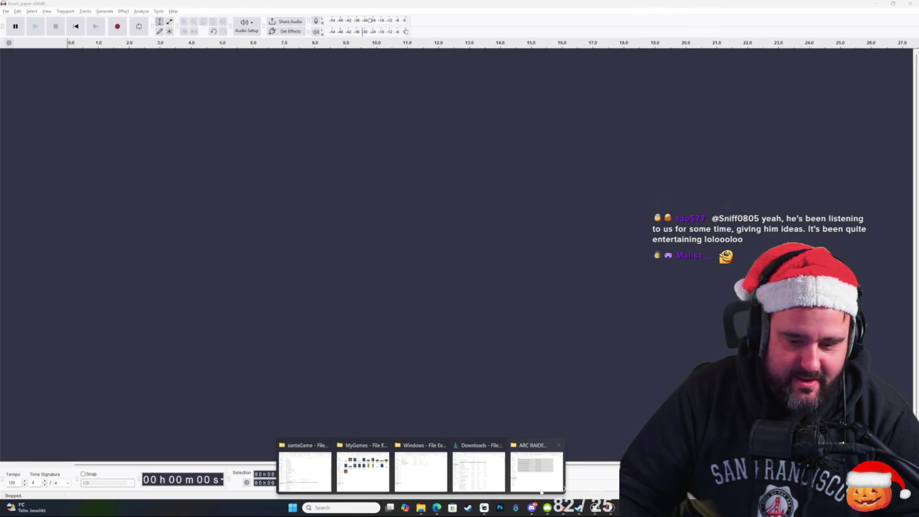
Step: Import the wooden-club-smashing-ice sound into Audacity, audition it, then undo the import
key("super+d")
key("super+d")
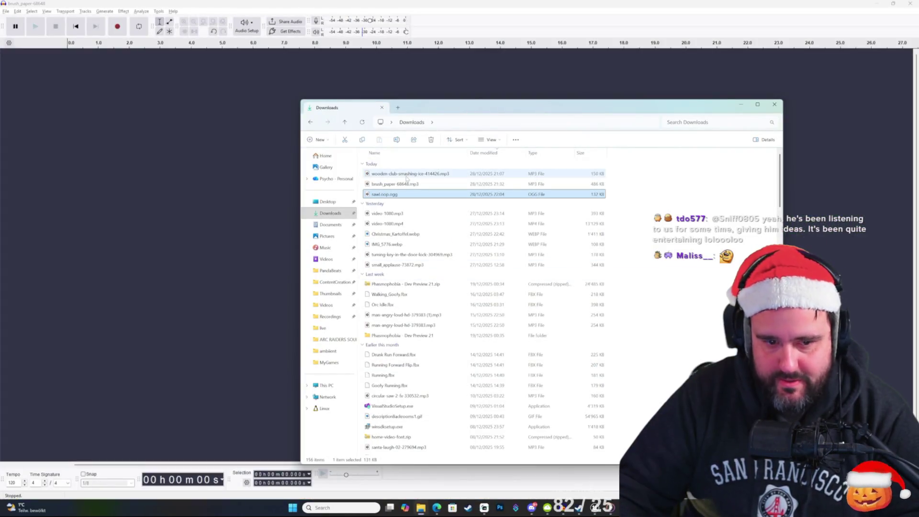
left_click(415, 174)
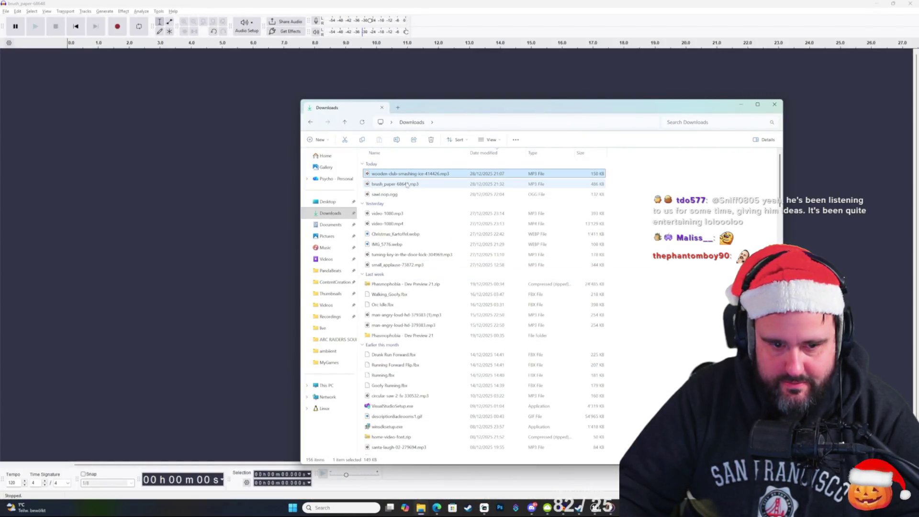
left_click_drag(390, 189, 238, 165)
left_click(133, 87)
key("space")
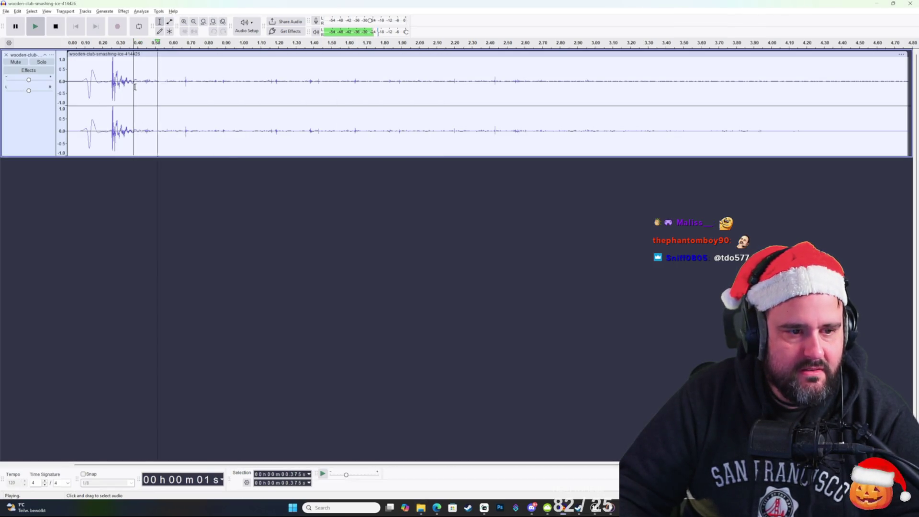
key("ctrl+z")
Step: Download ICE DRAG_44100 from Pixabay and drag the mp3 from its folder into Audacity
key("alt+Tab")
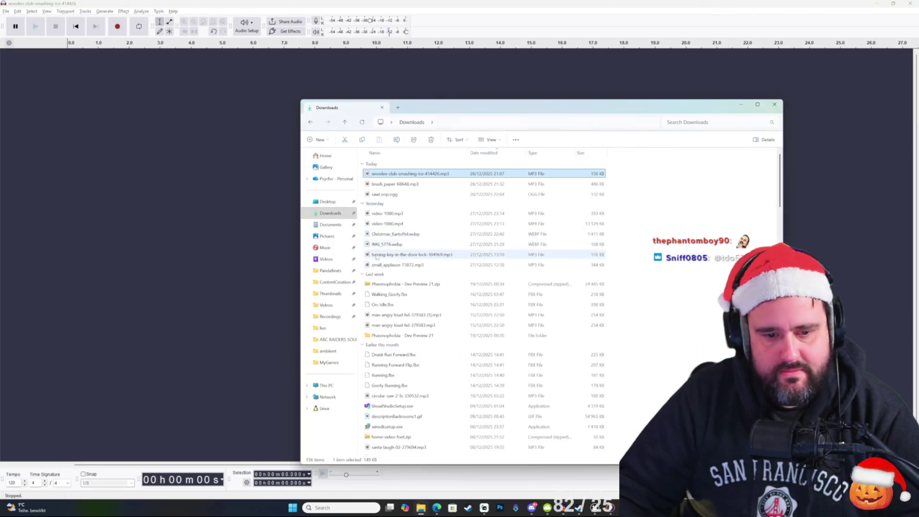
key("alt+Tab")
key("alt+Tab")
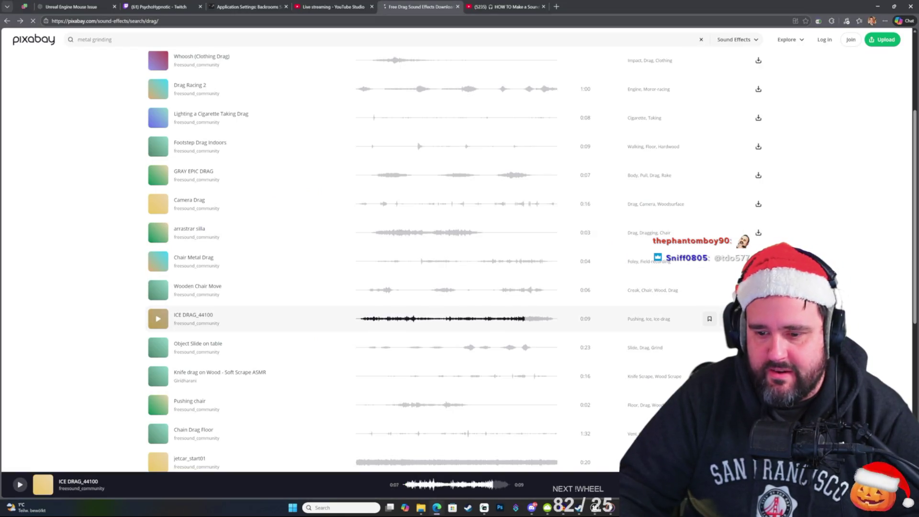
left_click(758, 319)
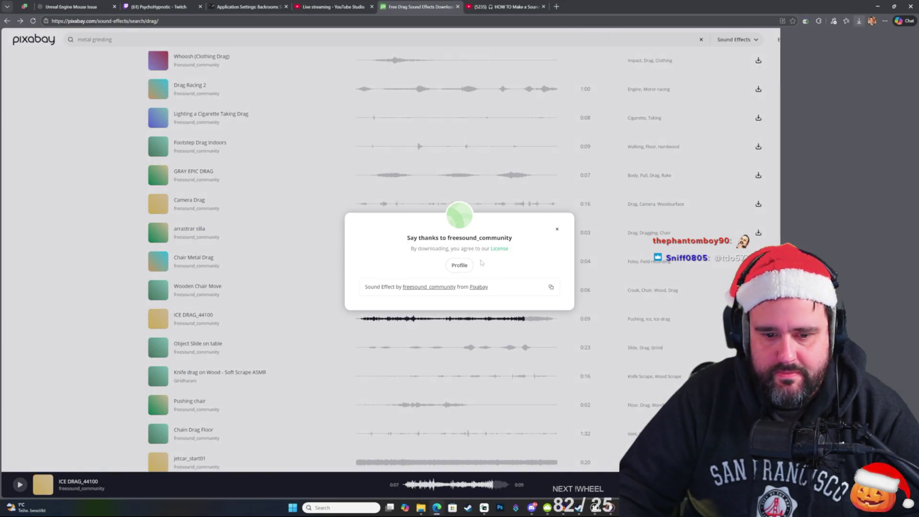
left_click(895, 54)
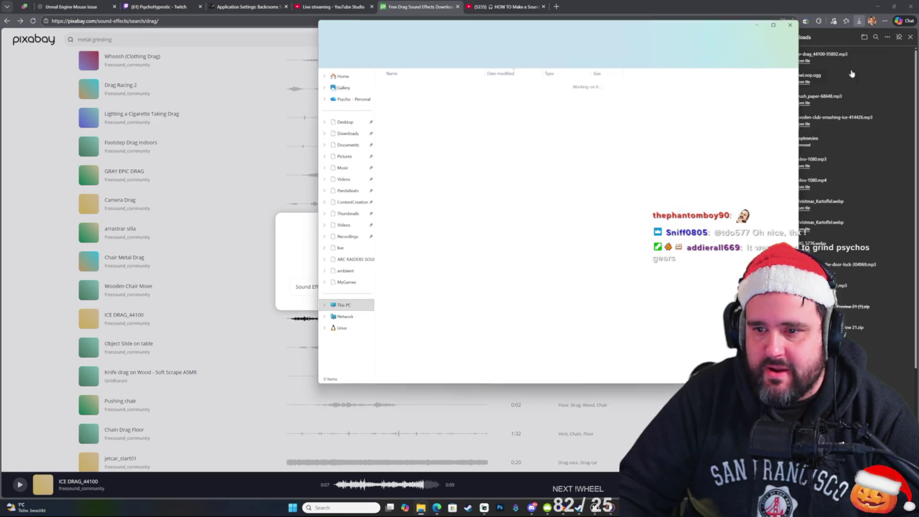
mouse_move(414, 94)
left_mouse_down()
mouse_move(366, 112)
mouse_move(325, 185)
mouse_move(295, 193)
left_mouse_up()
key("alt+Tab")
key("alt+Tab")
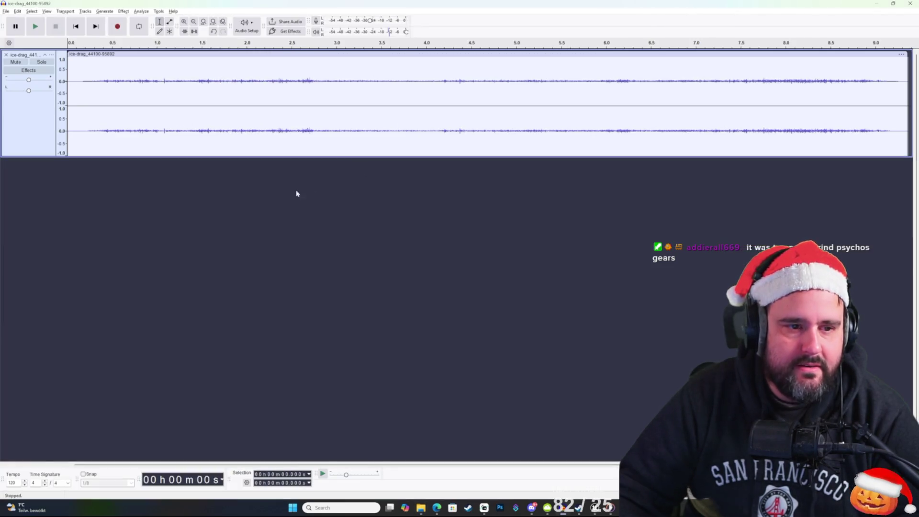
Step: Trim the first 0.212 s from the ice-drag clip and play the result
left_click(75, 80)
key("space")
key("space")
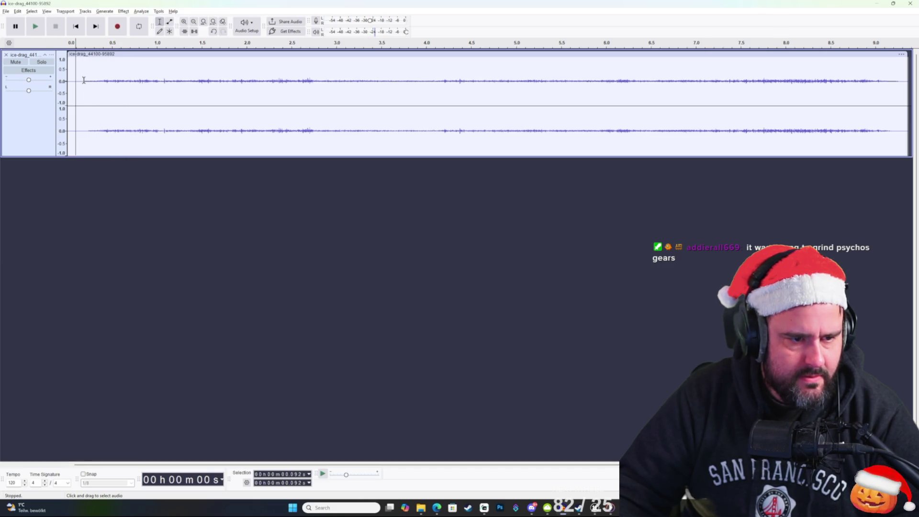
left_click(104, 81)
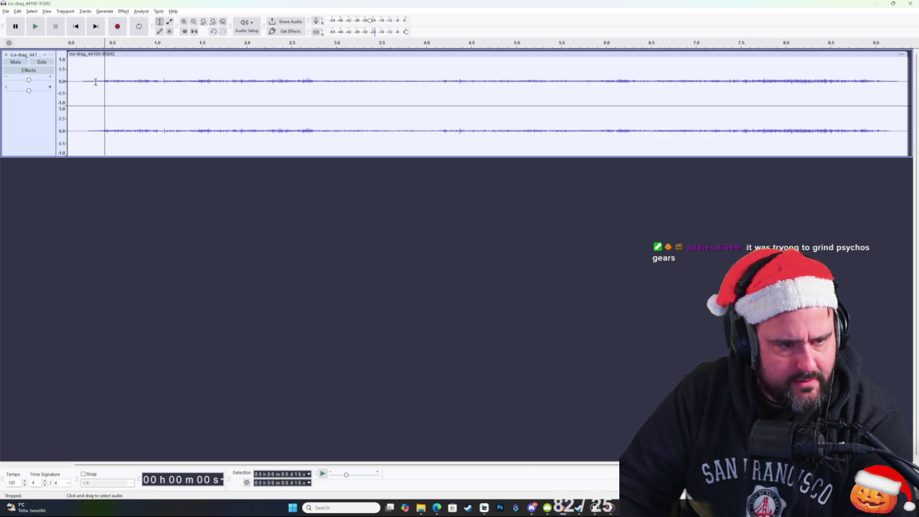
left_click(87, 80)
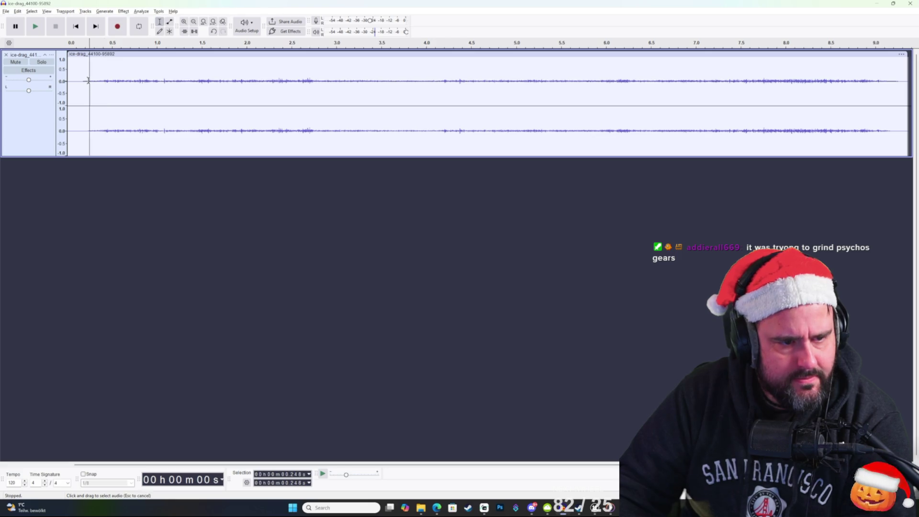
left_click_drag(84, 80, 68, 81)
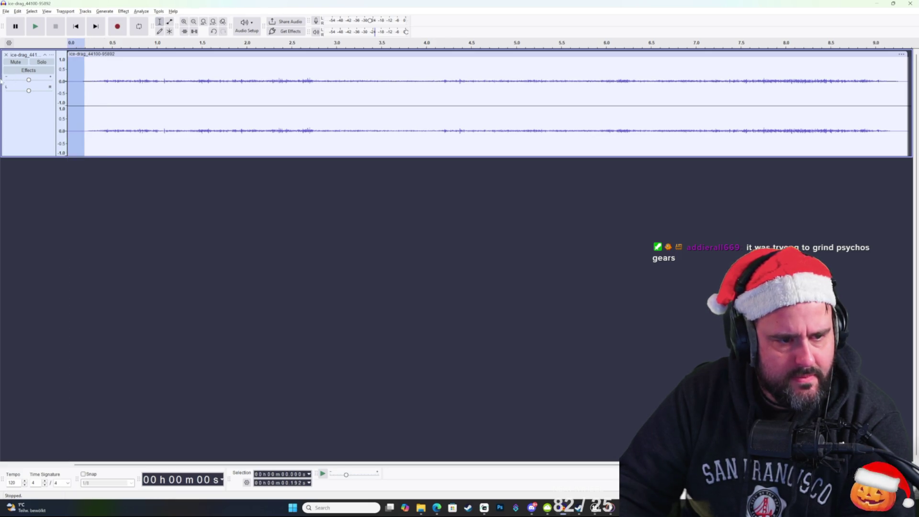
key("Delete")
key("space")
Step: Delete the clip's tail after 8.8 s and play it back to check the cut
left_click(846, 91)
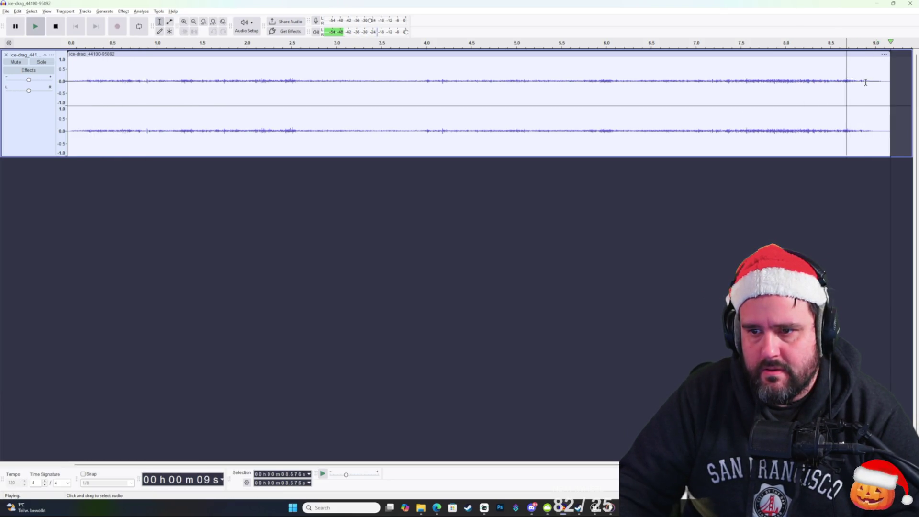
left_click_drag(858, 82, 906, 85)
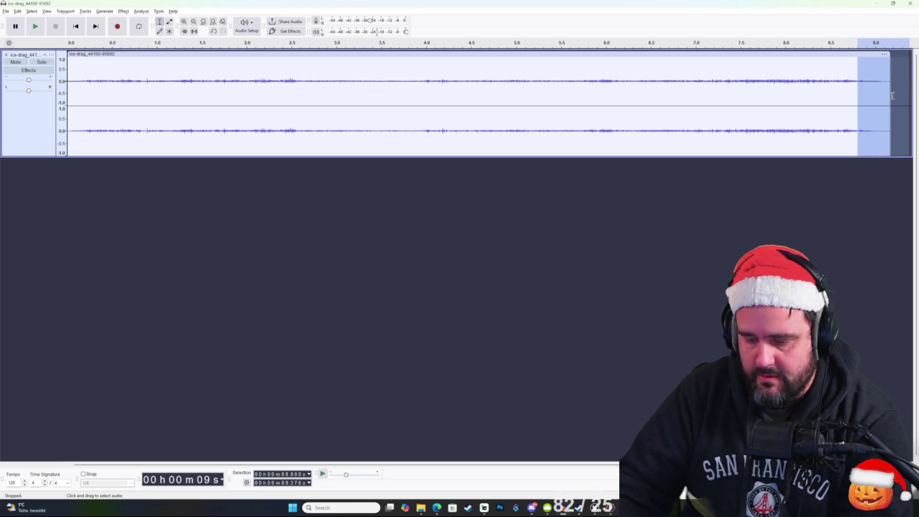
key("Delete")
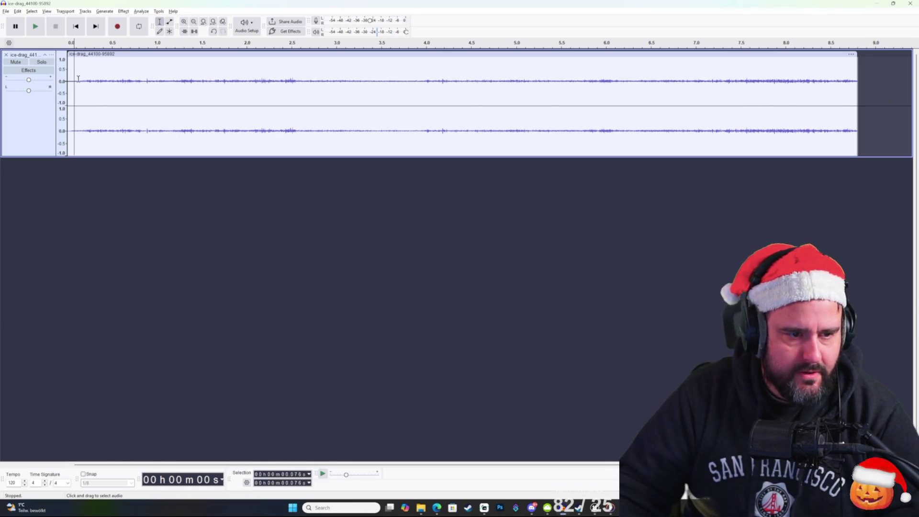
key("space")
key("space")
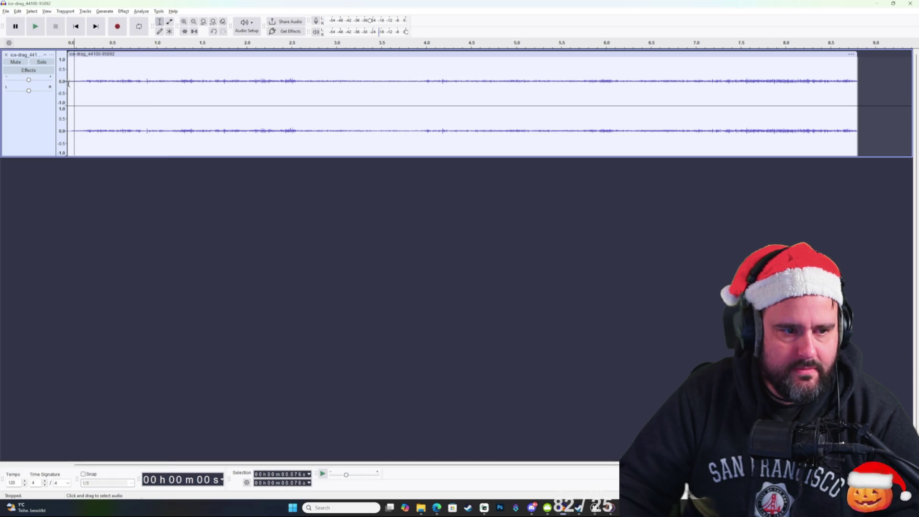
left_click(67, 81)
key("space")
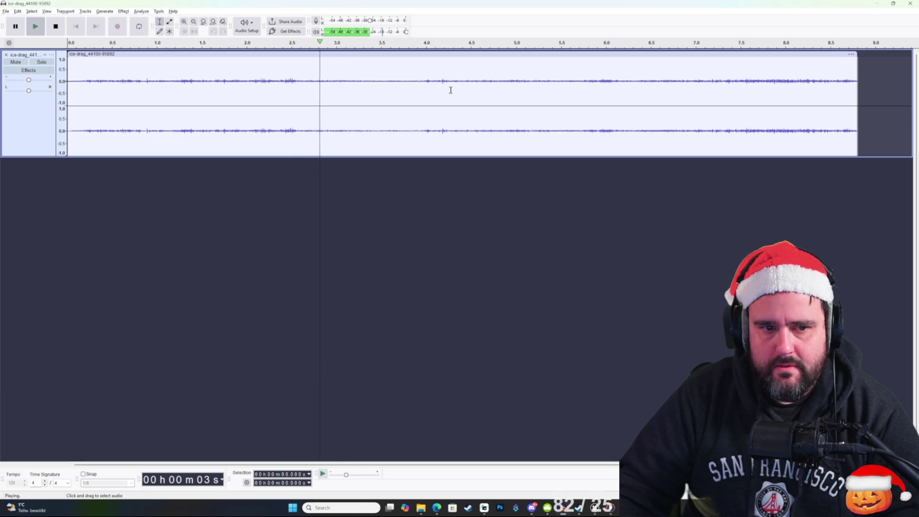
key("space")
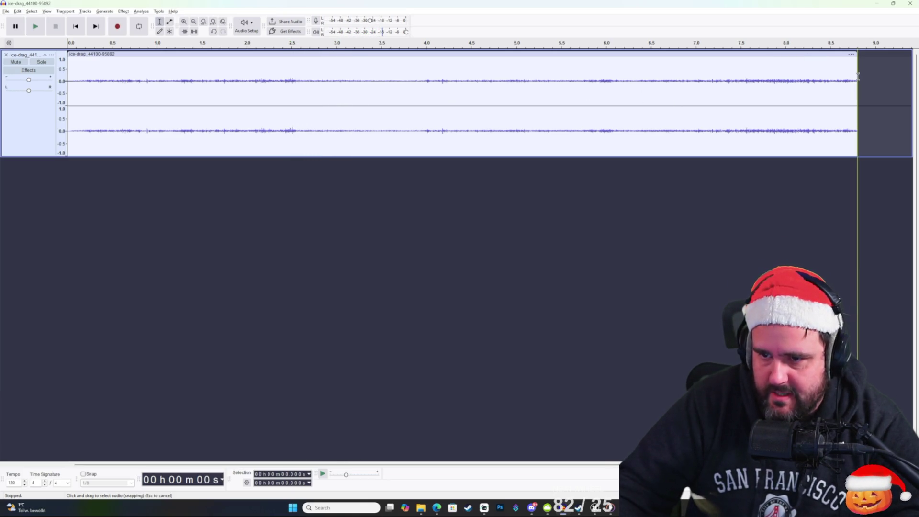
Step: Duplicate the clip, slide the copy later, cut it at 8.8 s and mix both tracks together
left_click(788, 54)
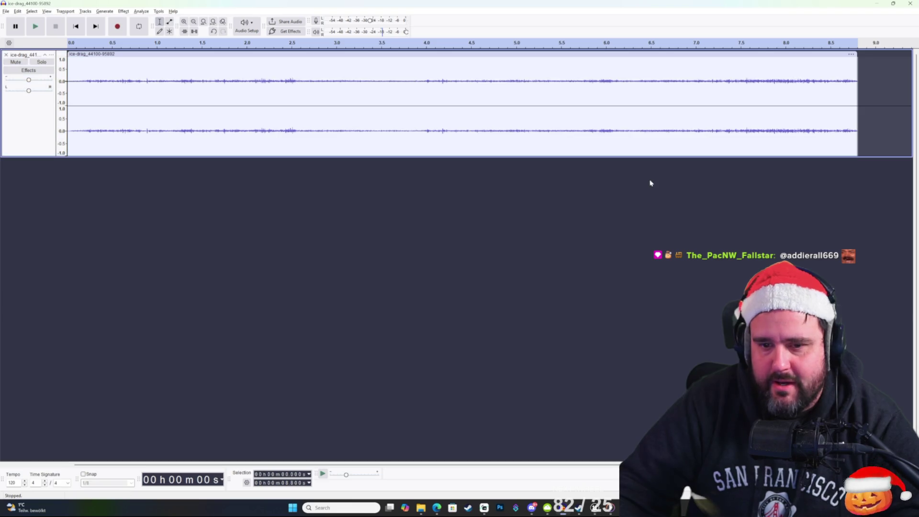
key("ctrl+d")
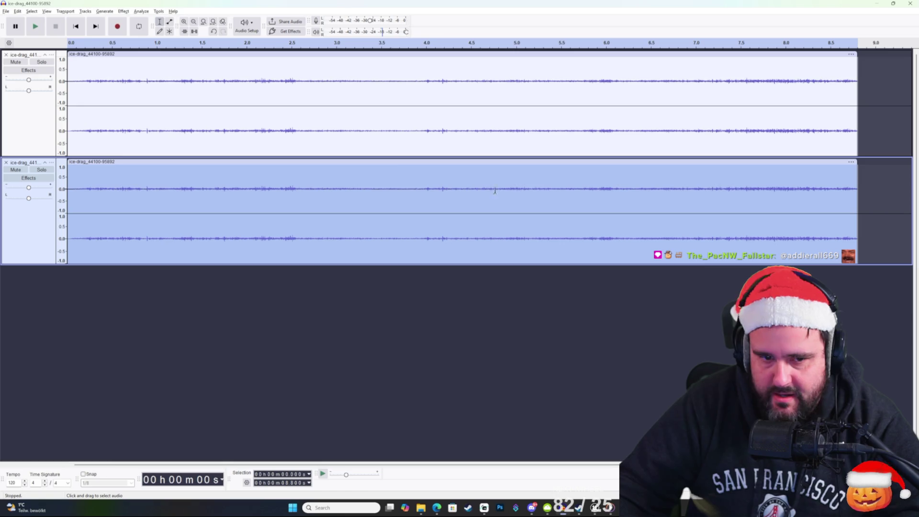
mouse_move(400, 162)
left_mouse_down()
mouse_move(911, 167)
mouse_move(742, 164)
mouse_move(836, 160)
left_mouse_up()
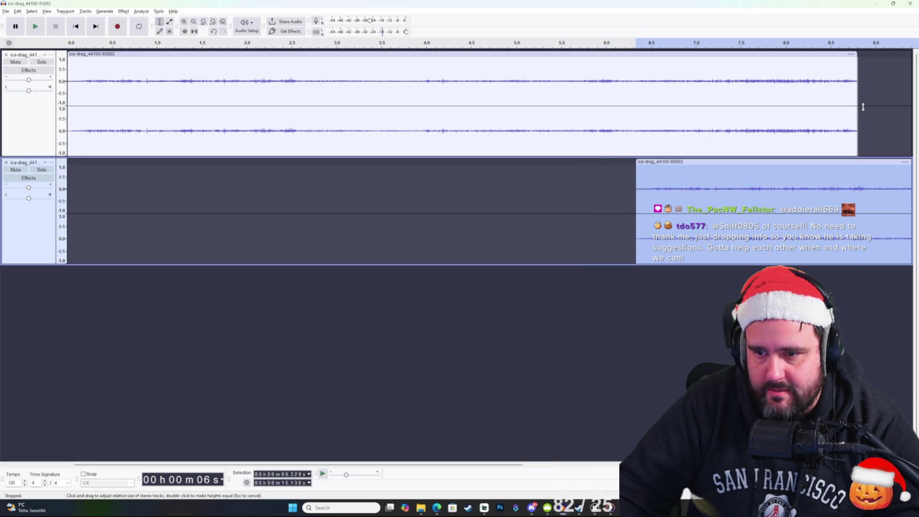
left_click_drag(517, 464, 849, 464)
mouse_move(812, 194)
left_mouse_down()
mouse_move(459, 208)
mouse_move(229, 202)
left_mouse_up()
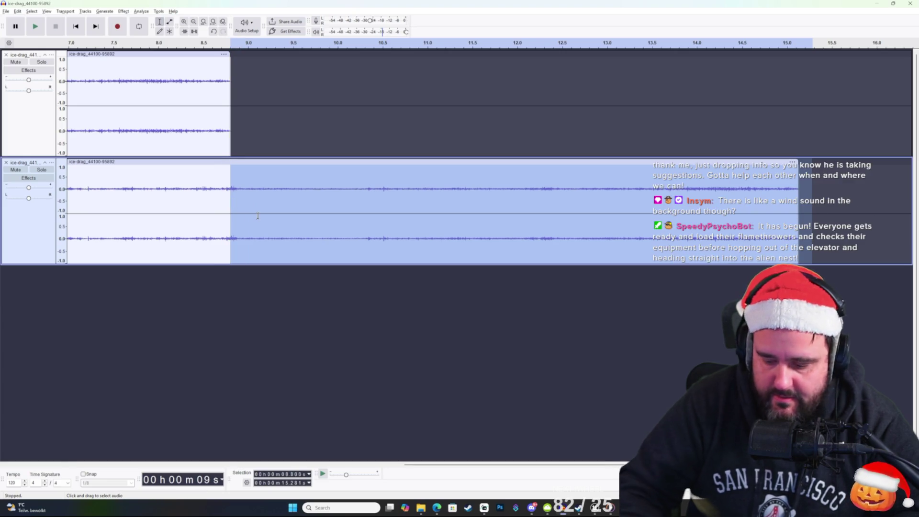
key("Delete")
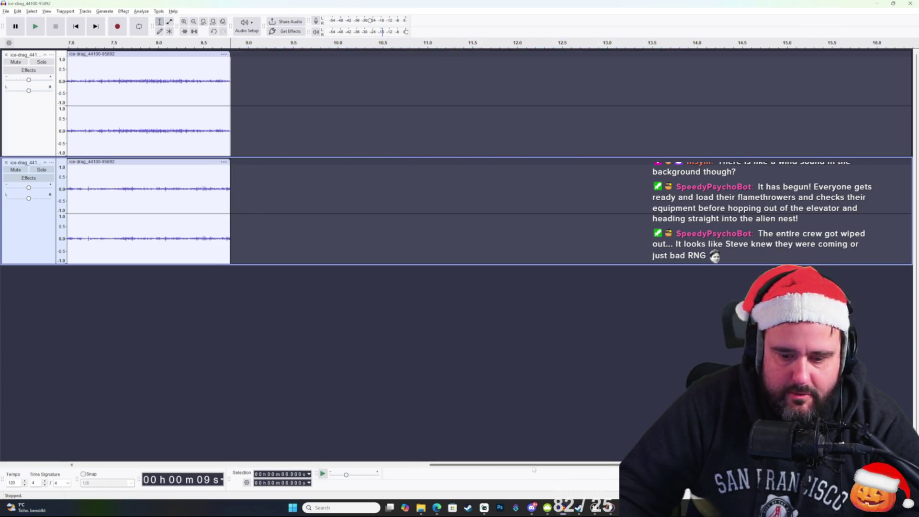
key("ctrl+shift+m")
key("super+d")
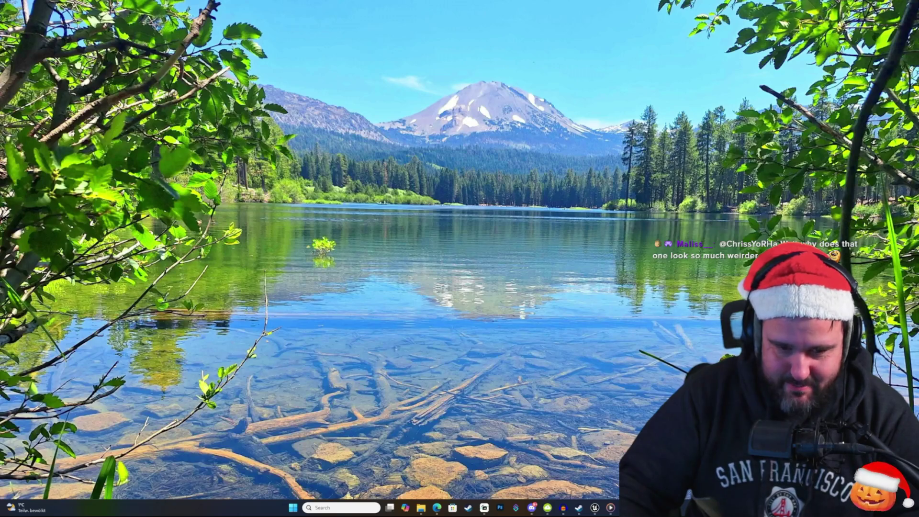
Step: Open Content > Custom > Sounds and import rotationPillarLoop.ogg from the santaGame folder
key("alt+Tab")
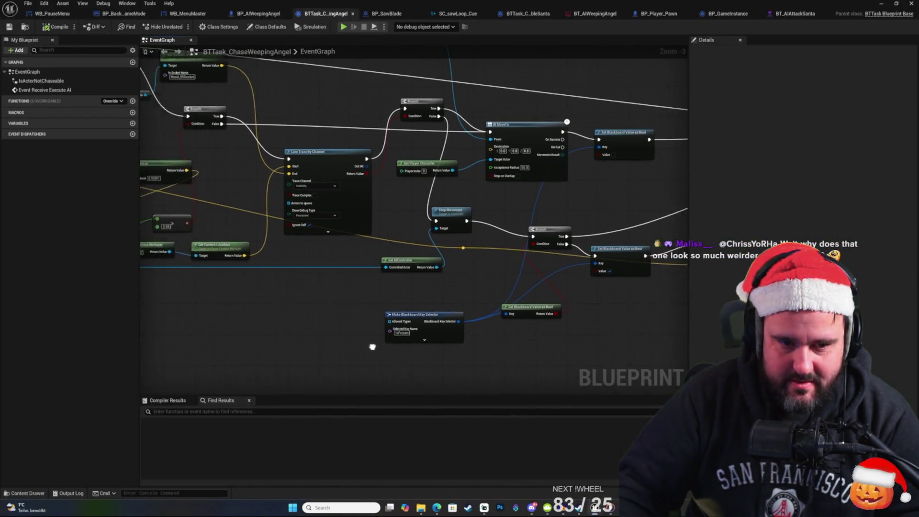
scroll(372, 347, "down", 5)
scroll(382, 312, "up", 5)
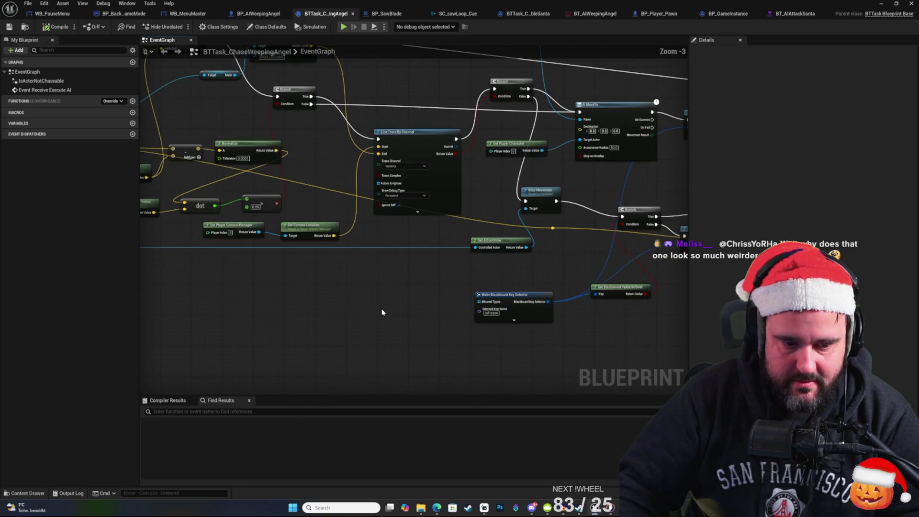
left_click(30, 492)
scroll(34, 421, "down", 3)
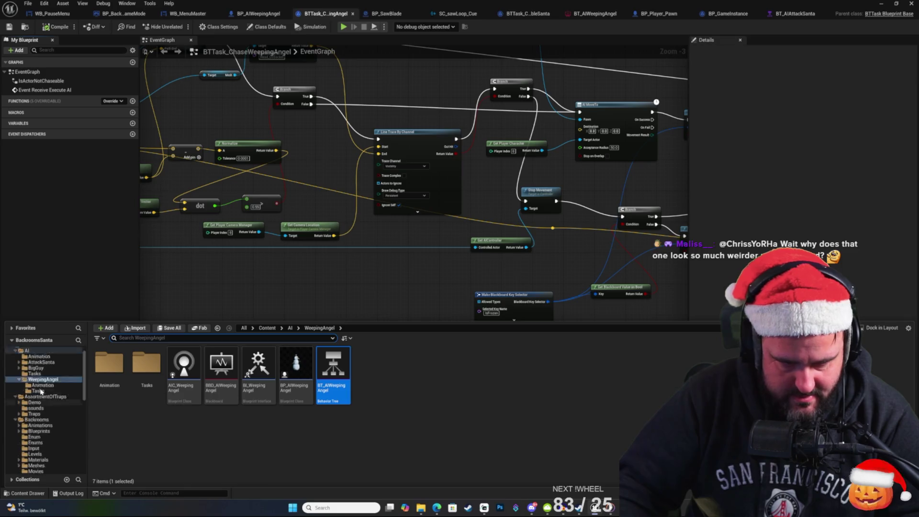
scroll(50, 434, "up", 2)
scroll(48, 430, "down", 6)
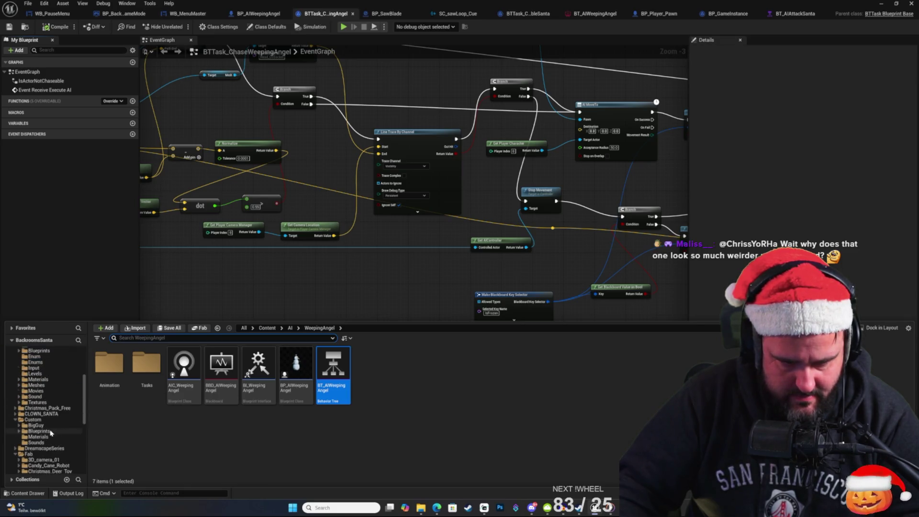
scroll(40, 418, "up", 2)
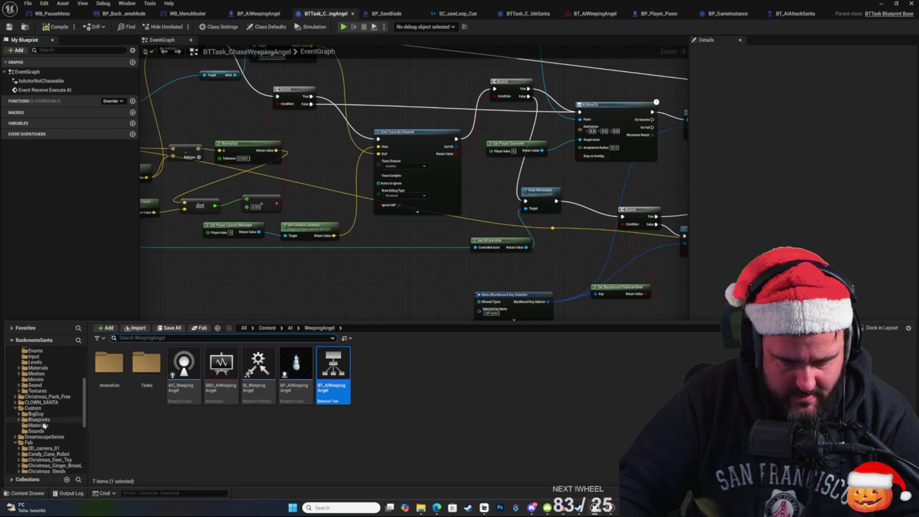
left_click(36, 431)
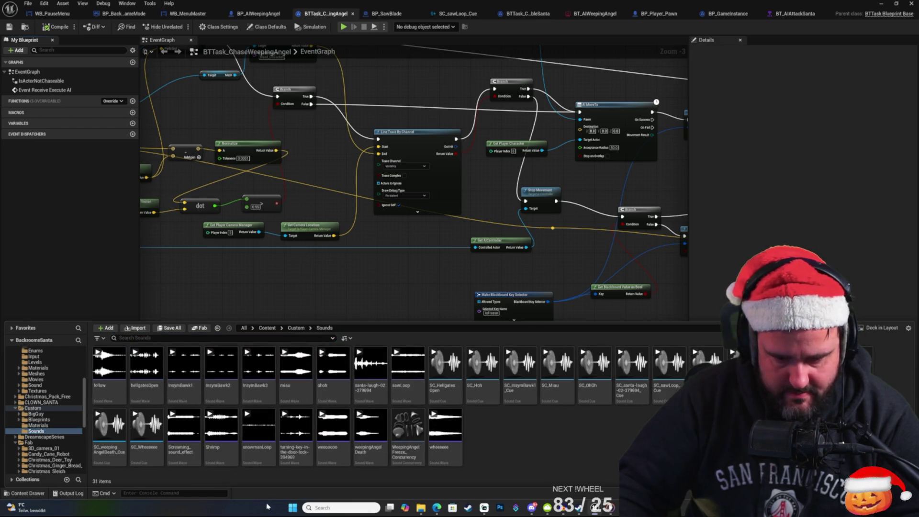
mouse_move(420, 508)
left_click(569, 467)
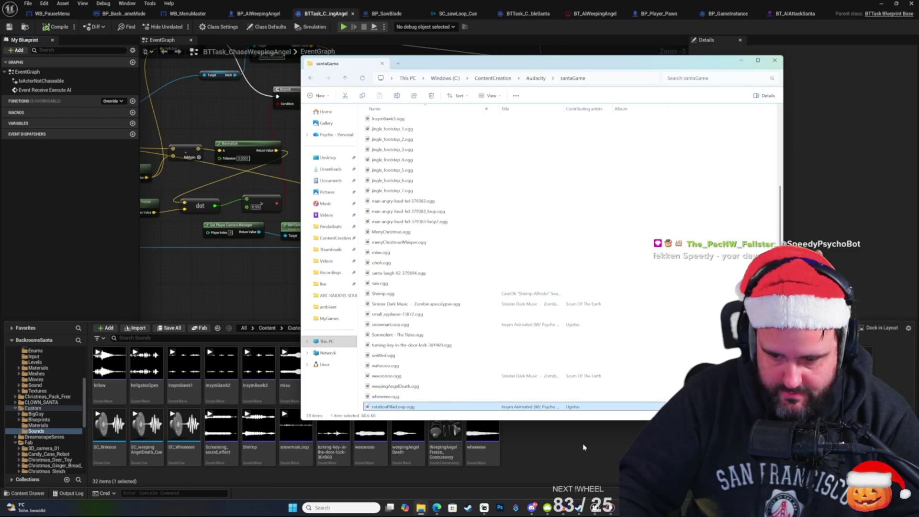
left_click(583, 448)
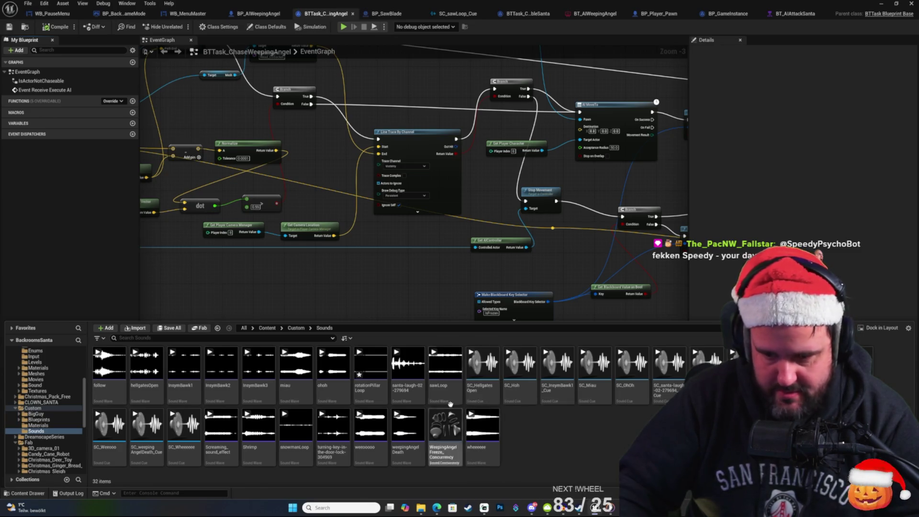
Step: Filter by 'rota', create SC_rotationPillarLoop_Cue from rotationPillarLoop, and open it
left_click(192, 338)
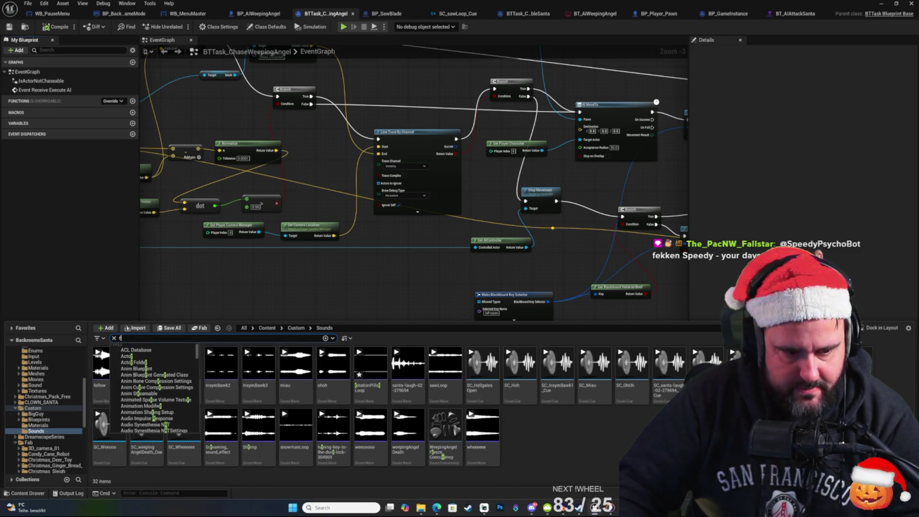
type("ota")
left_click(112, 378)
right_click(119, 378)
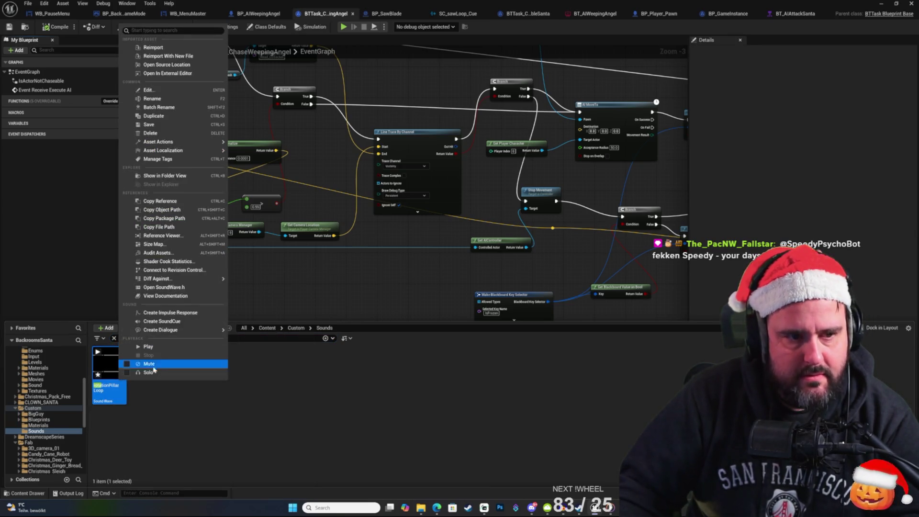
type("crea")
mouse_move(150, 82)
left_click(162, 48)
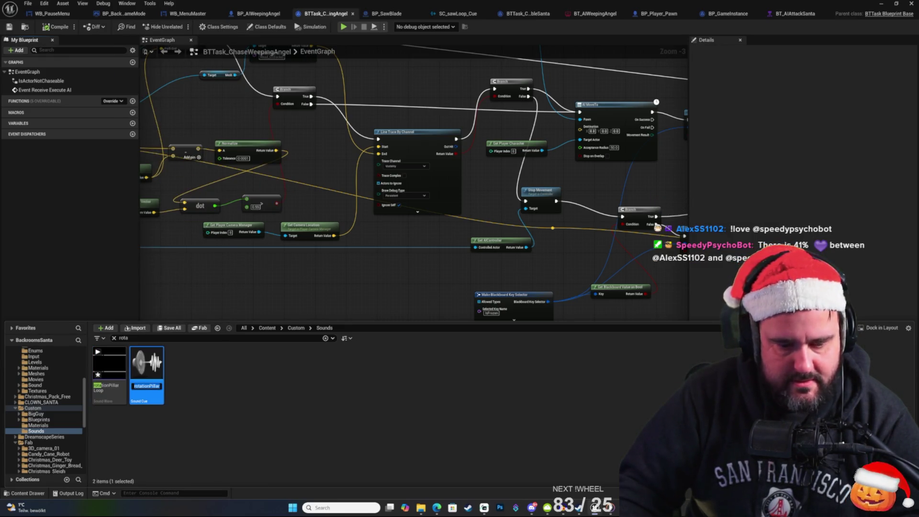
type("SC_")
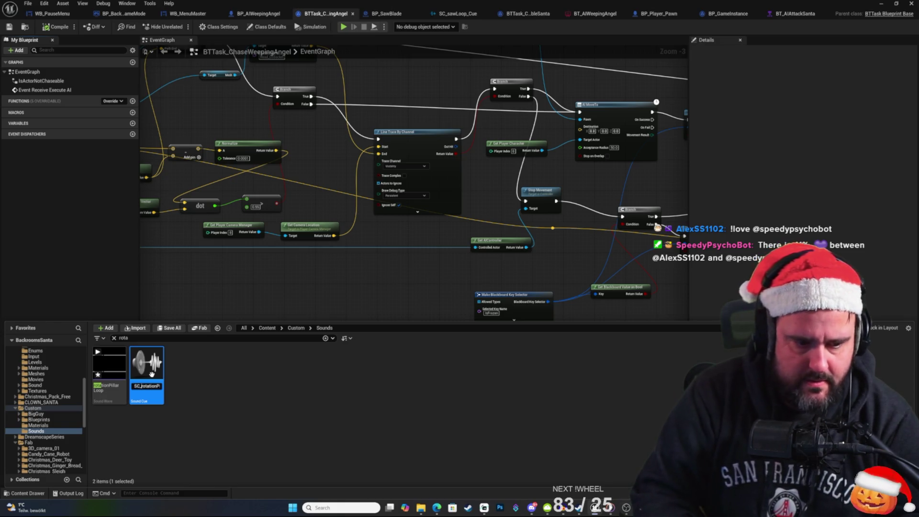
key("Return")
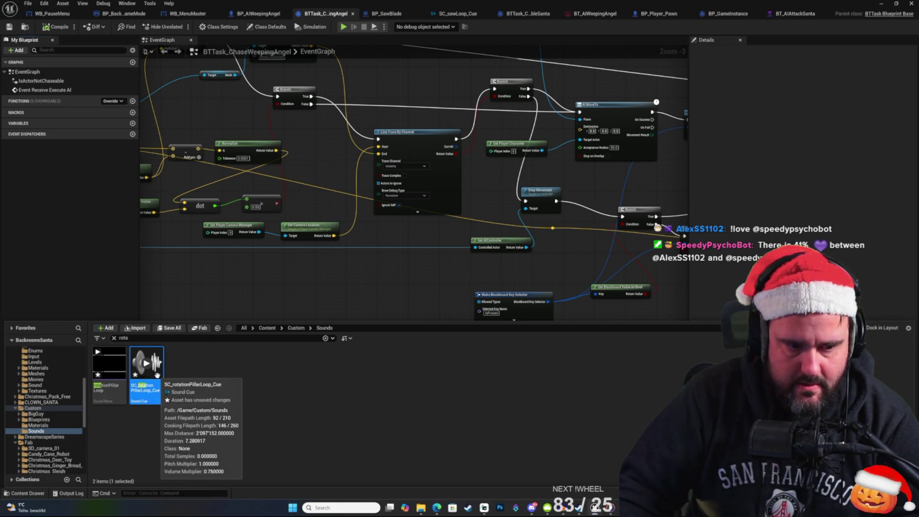
double_click(157, 374)
left_click(437, 261)
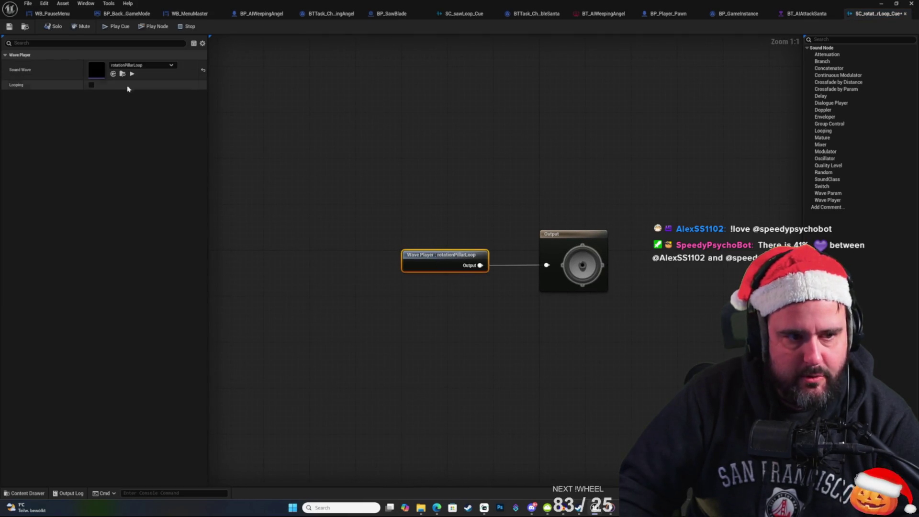
Step: Make the Wave Player loop and set the cue's Class to SoundClass_SoundEffects
left_click(91, 85)
left_click(423, 205)
left_click(452, 262)
left_click(383, 178)
left_click(141, 84)
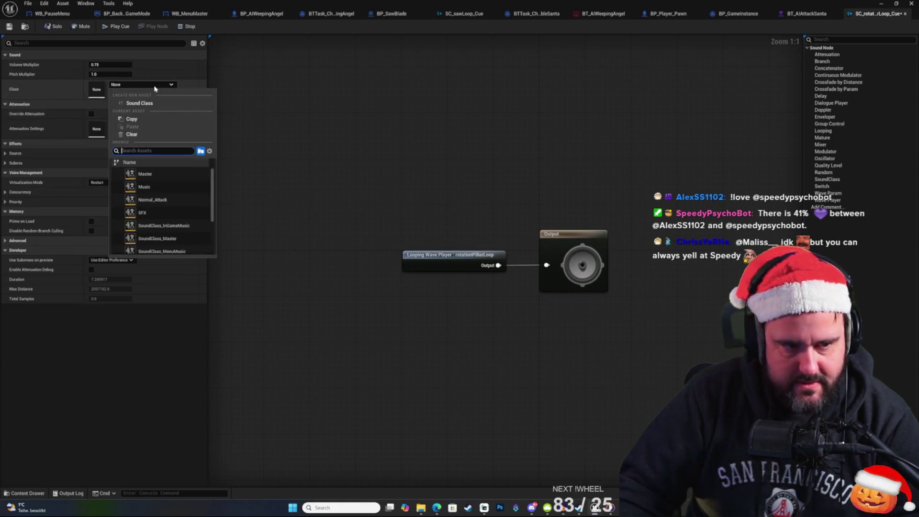
scroll(158, 206, "down", 3)
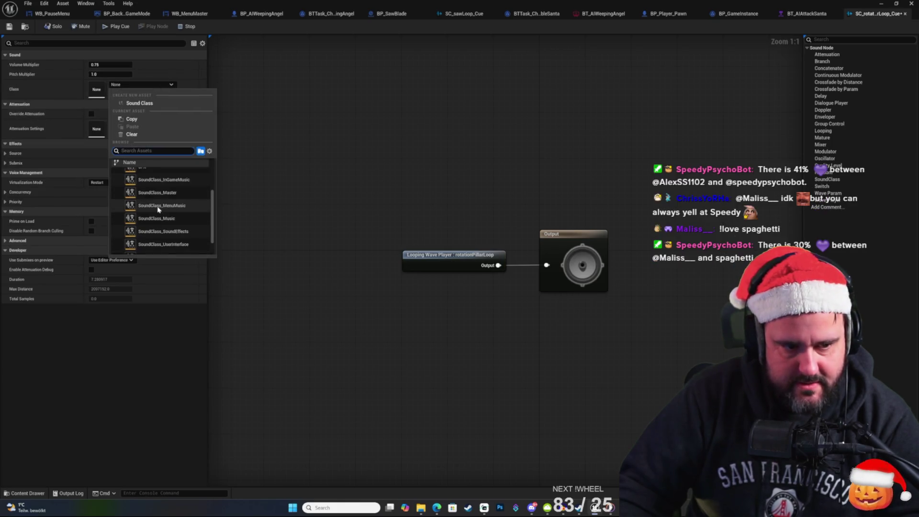
left_click(173, 231)
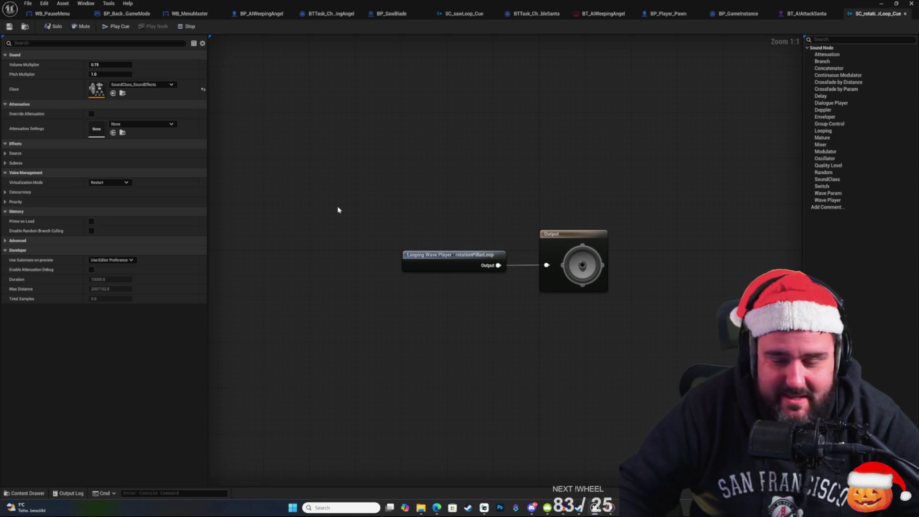
Step: Set the cue's Attenuation Settings to FootstepsAttenuation and close the Sound Cue editor
left_click(144, 125)
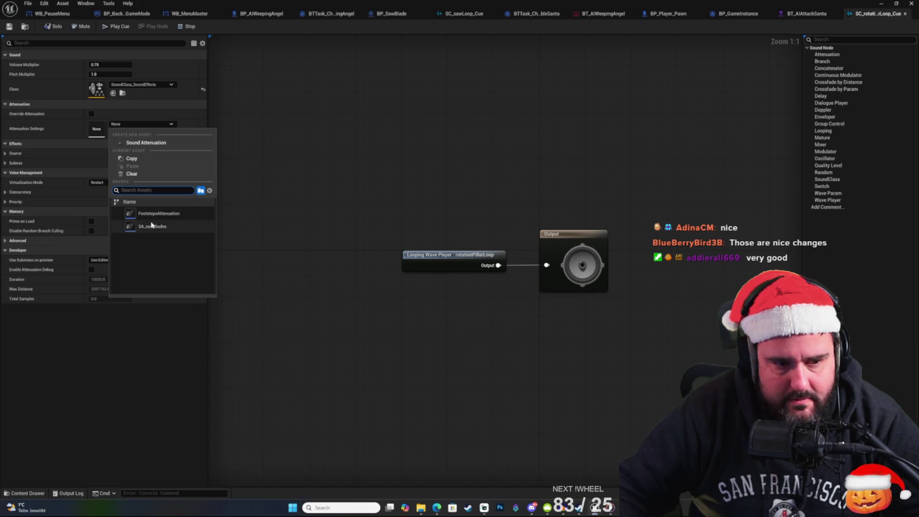
left_click(163, 213)
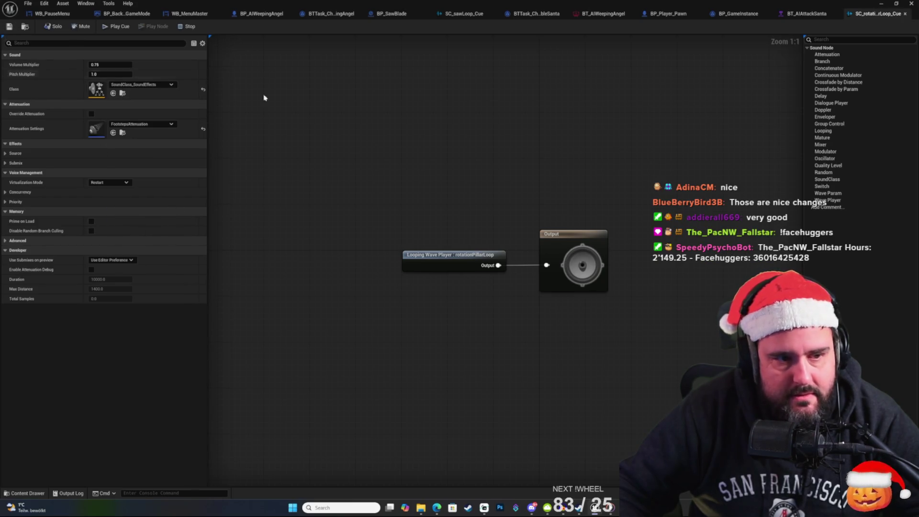
left_click_drag(642, 251, 589, 199)
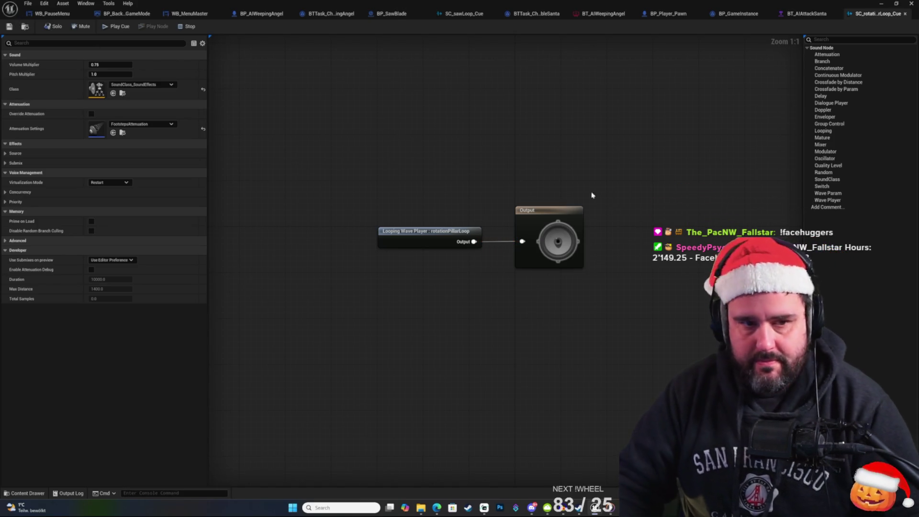
right_click(547, 159)
left_click(400, 152)
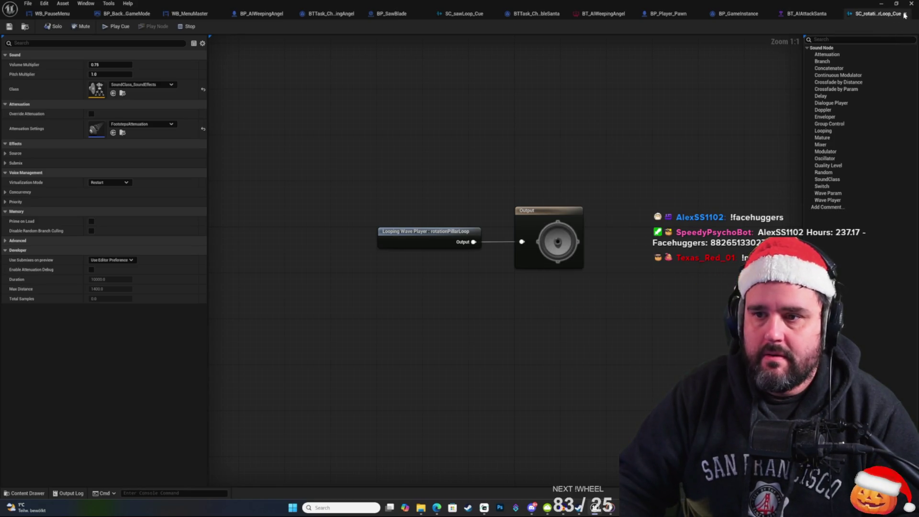
left_click(904, 14)
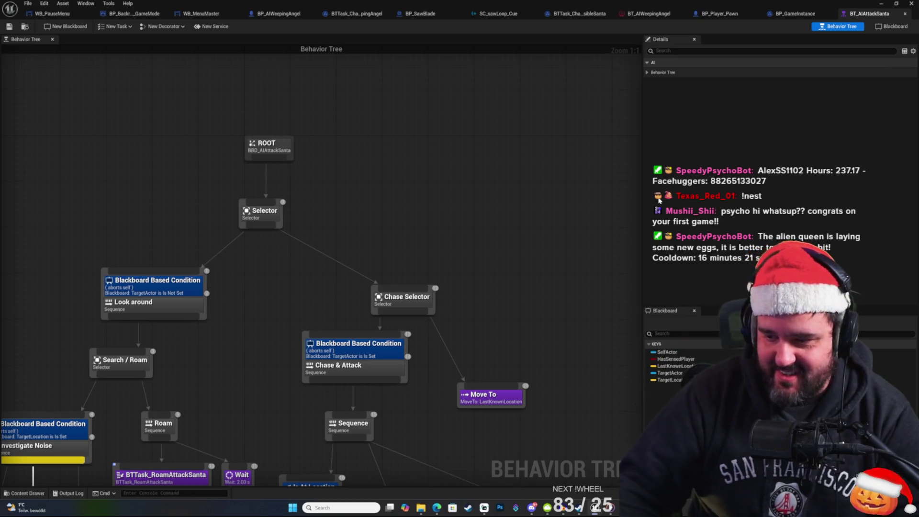
Step: Return to the BT_AIAttackSanta behavior tree and pan the whole tree into view
left_click_drag(488, 216, 484, 163)
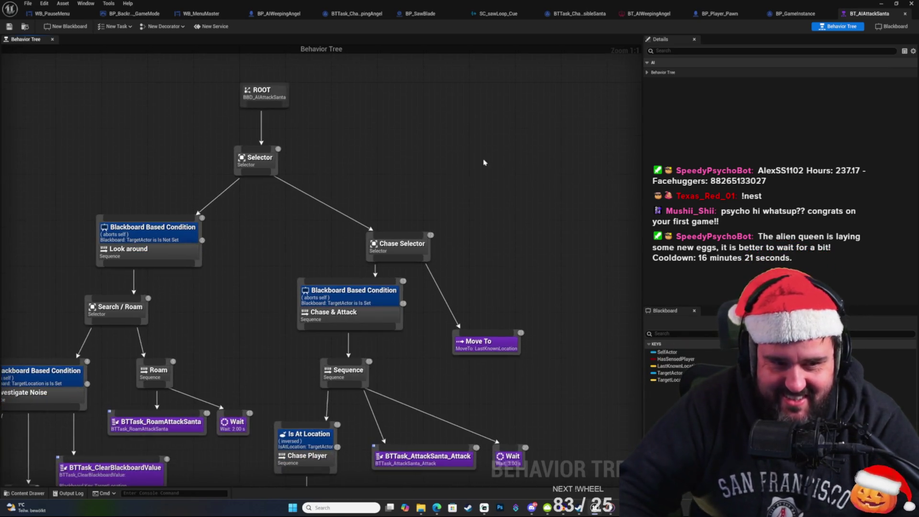
key("alt+Tab")
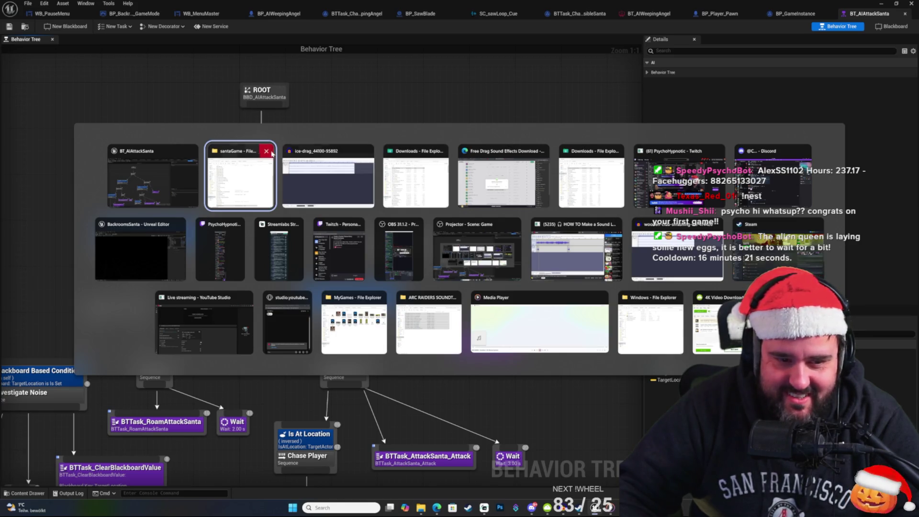
left_click(168, 175)
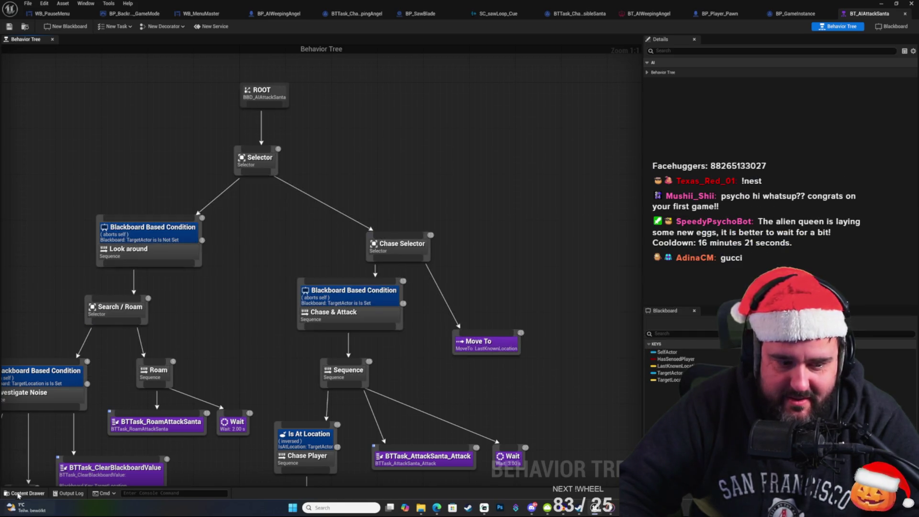
left_click(25, 493)
right_click(435, 167)
left_click(423, 145)
left_click(24, 493)
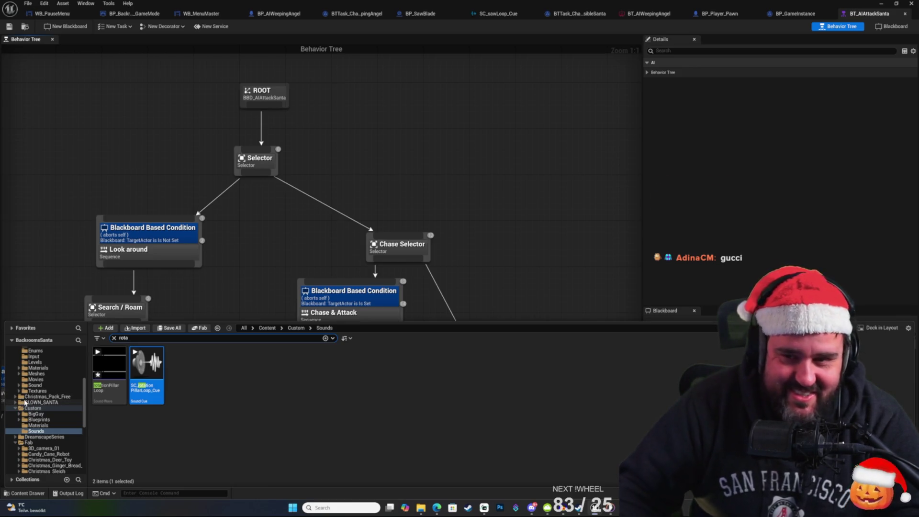
left_click(439, 207)
left_click_drag(439, 207, 543, 146)
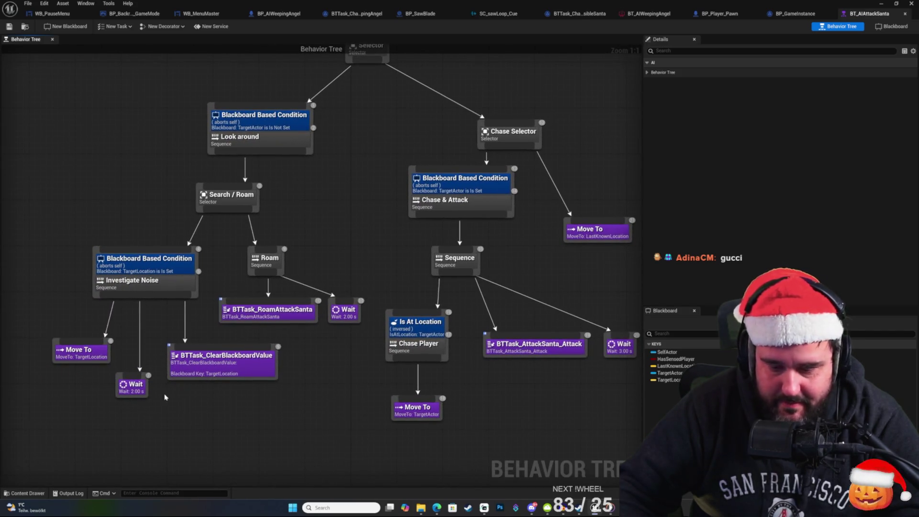
Step: Browse the content drawer, then nudge the behavior tree view slightly right
left_click(25, 492)
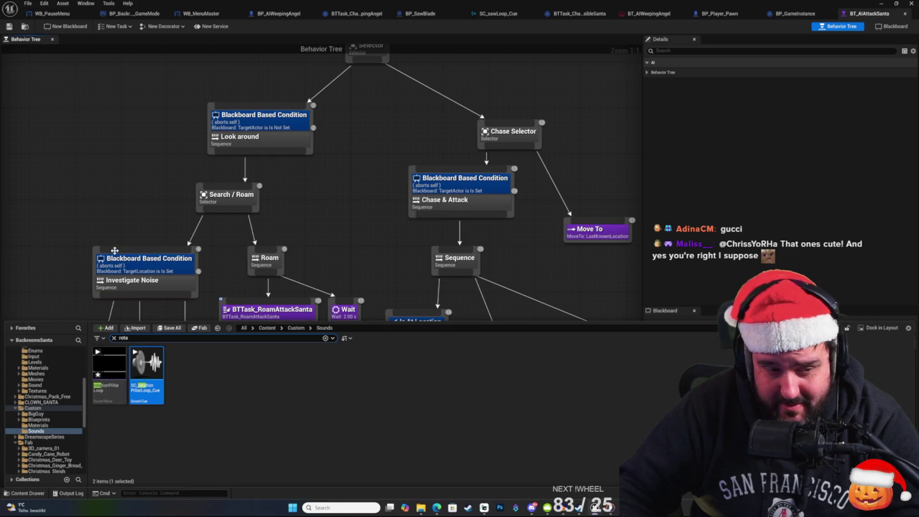
left_click(97, 174)
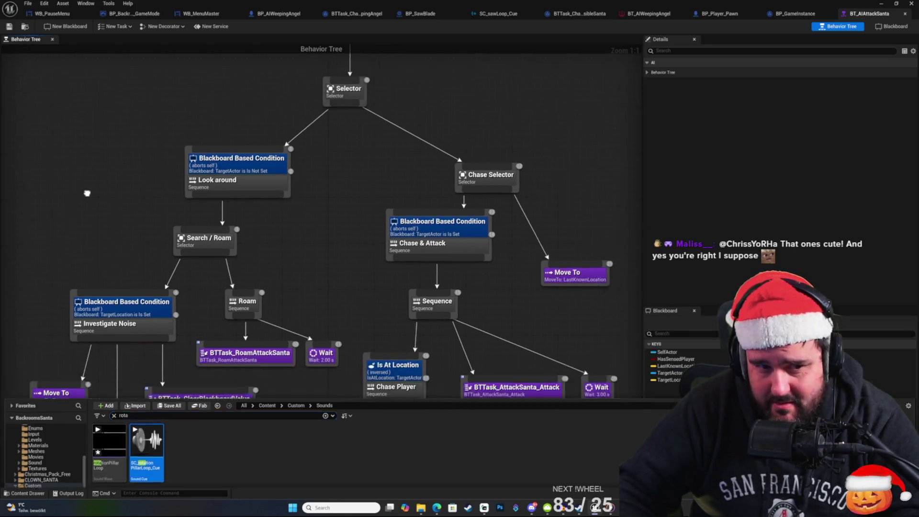
left_click(37, 494)
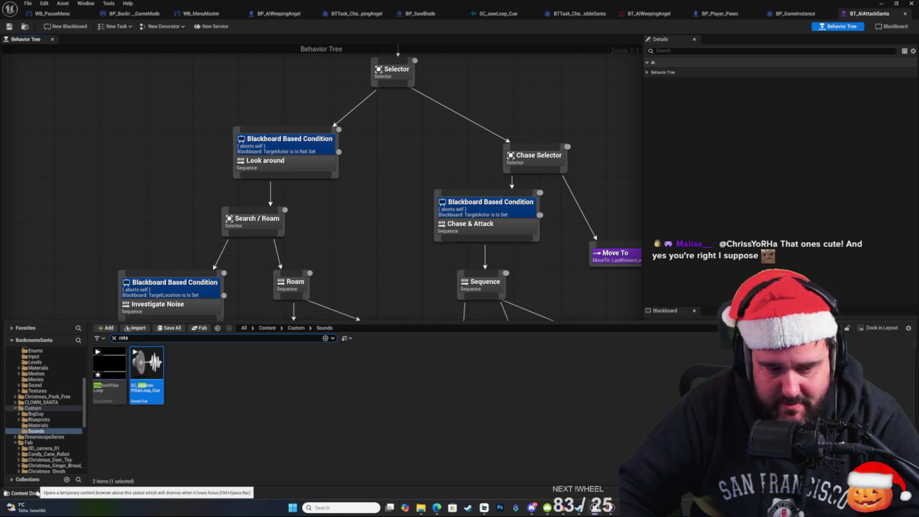
scroll(53, 382, "up", 6)
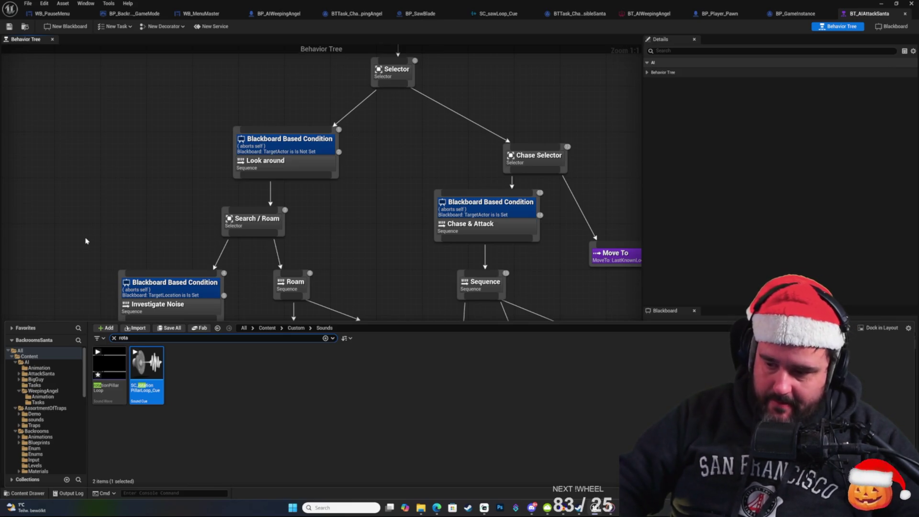
left_click(163, 189)
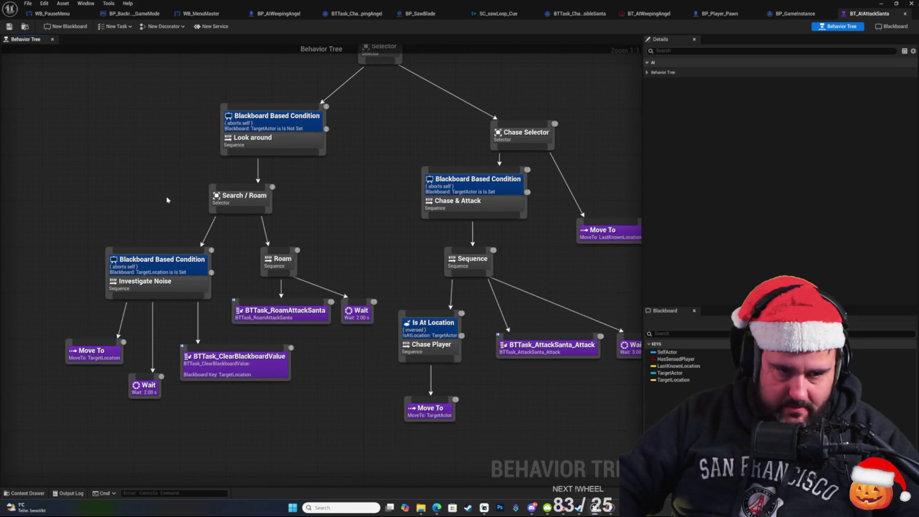
left_click_drag(167, 200, 191, 207)
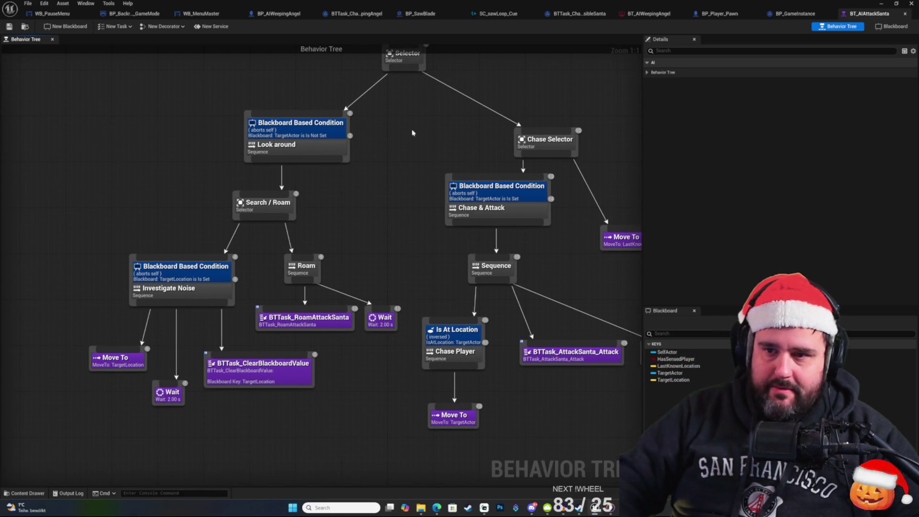
Step: Open the GameEmpty level from Maps, saving the rotationPillarLoop sound when prompted
left_click(882, 4)
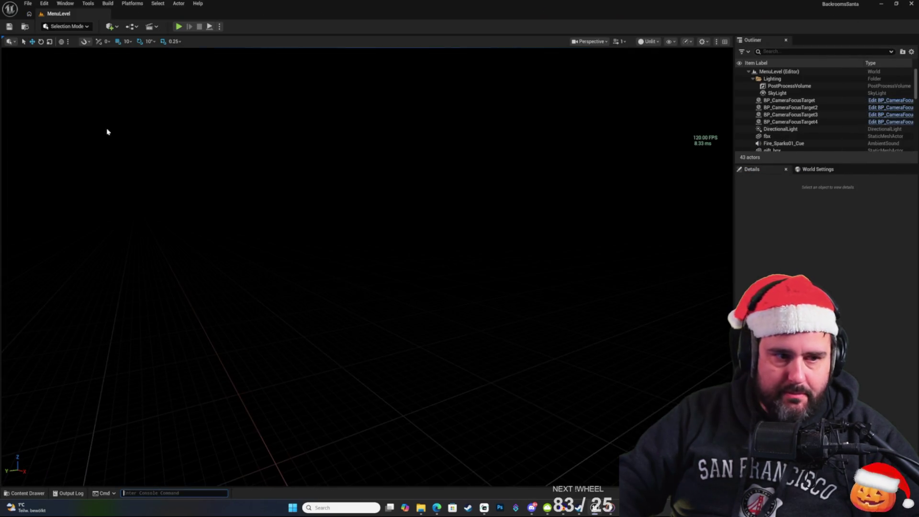
left_click(27, 493)
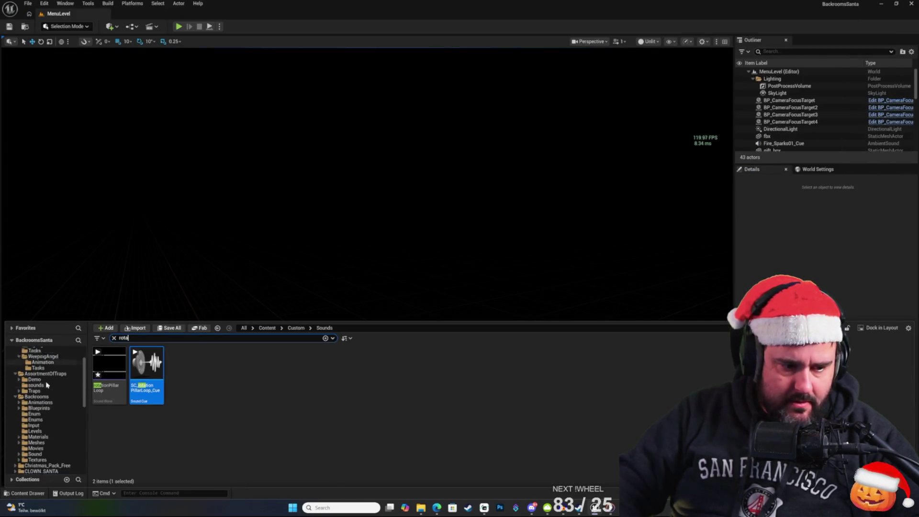
scroll(48, 397, "down", 8)
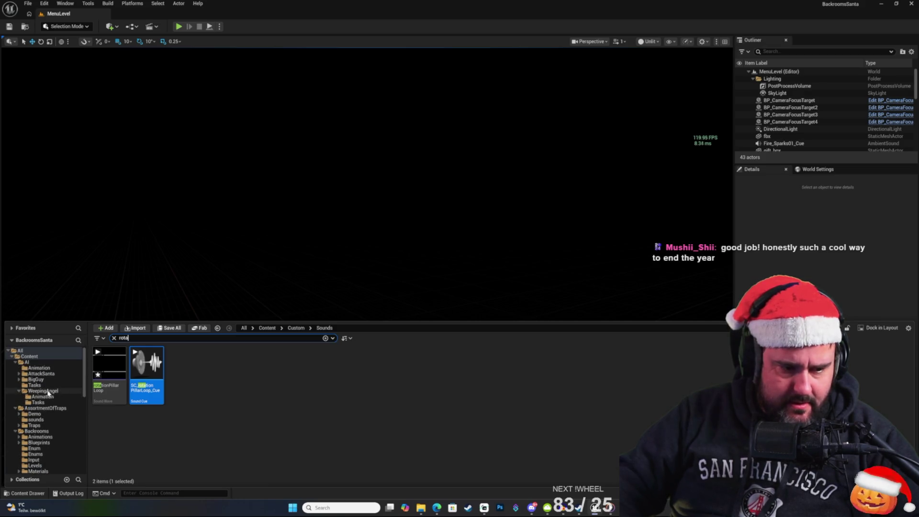
scroll(46, 448, "down", 5)
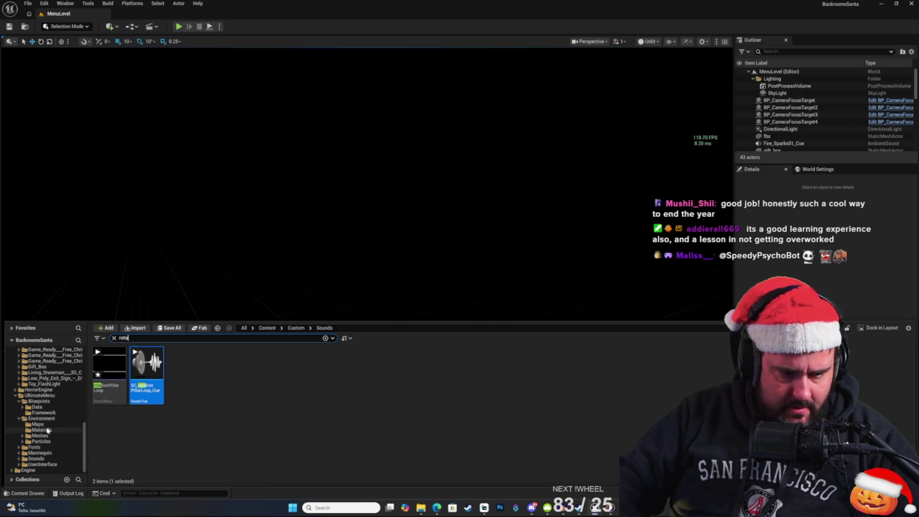
left_click(114, 338)
double_click(109, 364)
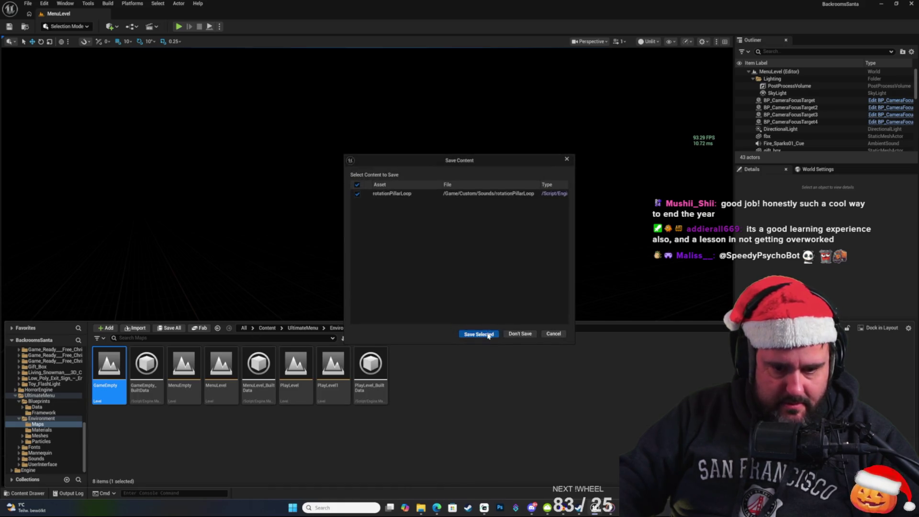
left_click(478, 334)
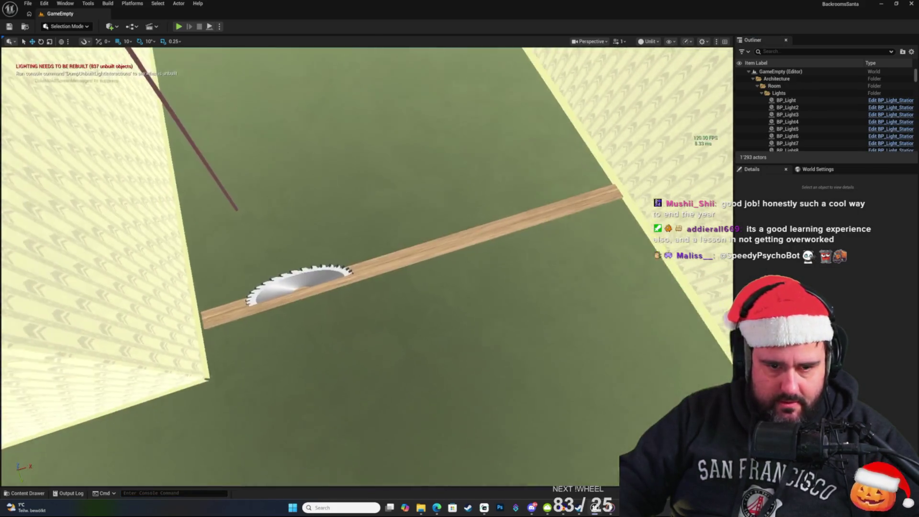
left_click(465, 160)
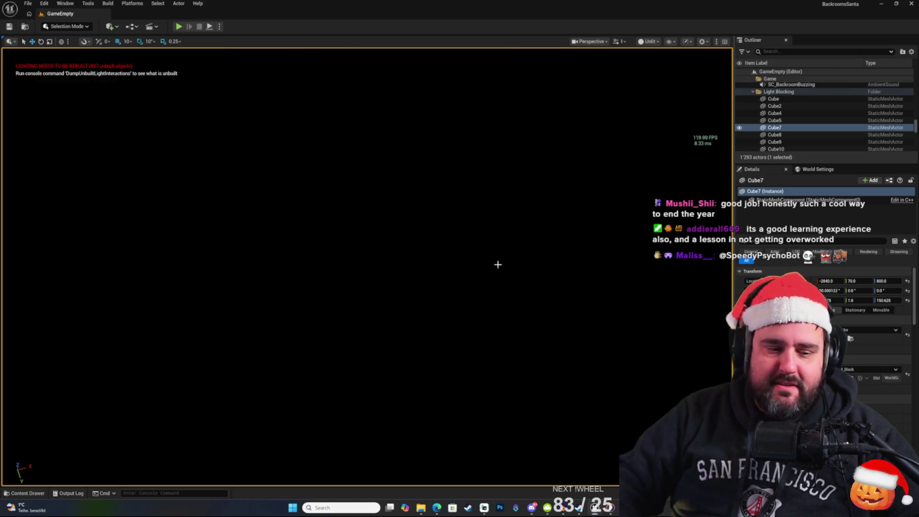
Step: Hide the Cube7 blocker to expose the maze and select the SpinningCollum5 trap
left_click(739, 127)
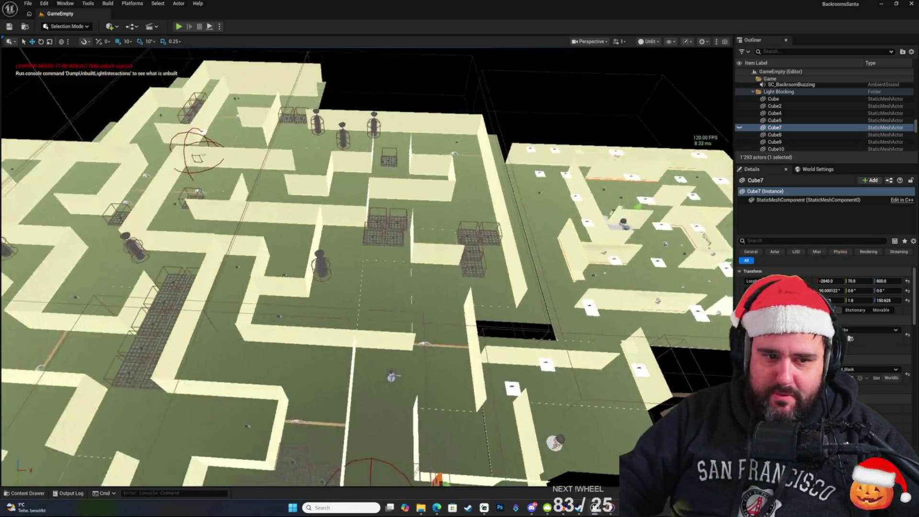
scroll(366, 268, "down", 10)
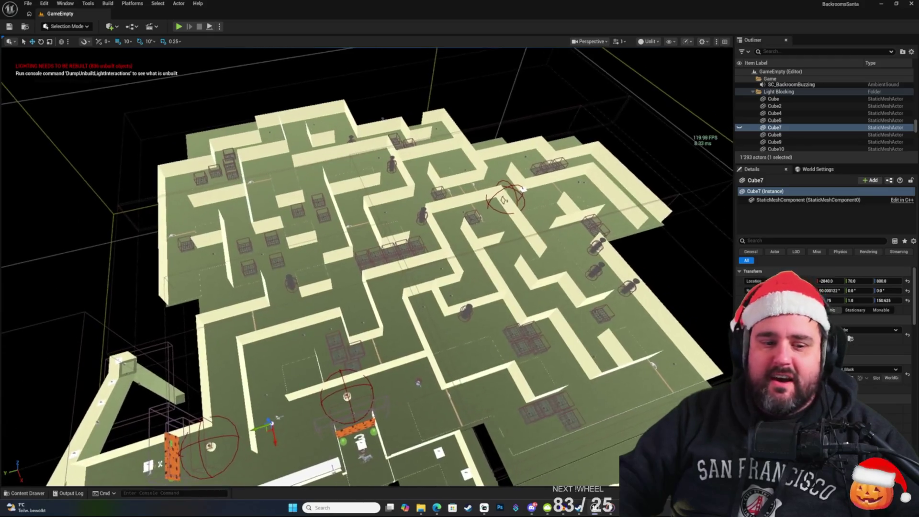
scroll(366, 268, "up", 5)
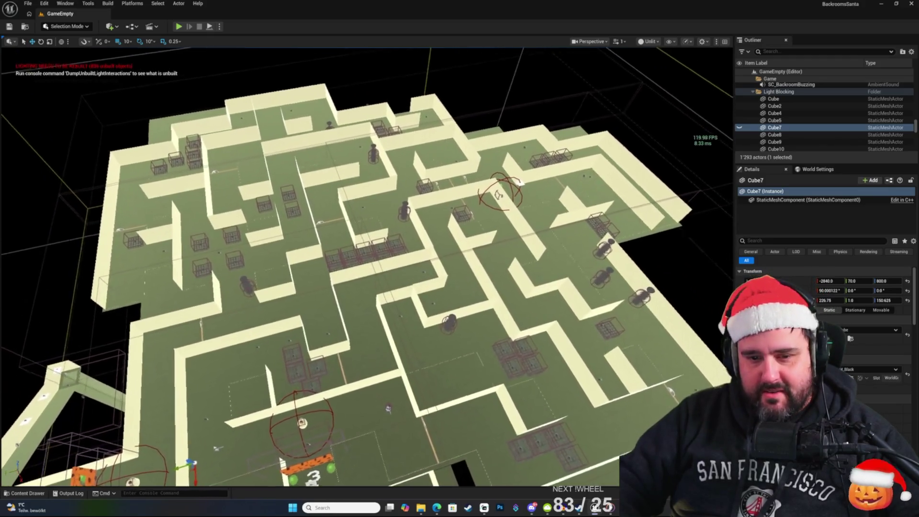
scroll(443, 236, "down", 3)
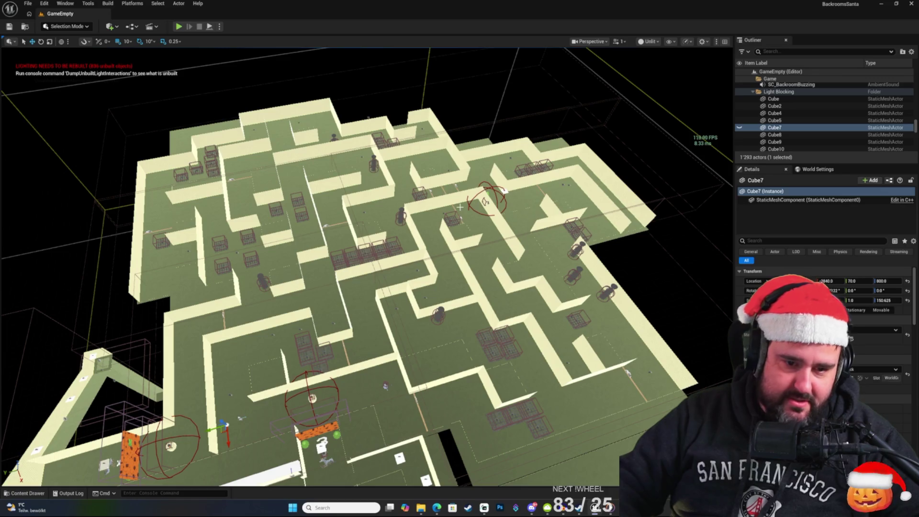
scroll(366, 268, "up", 5)
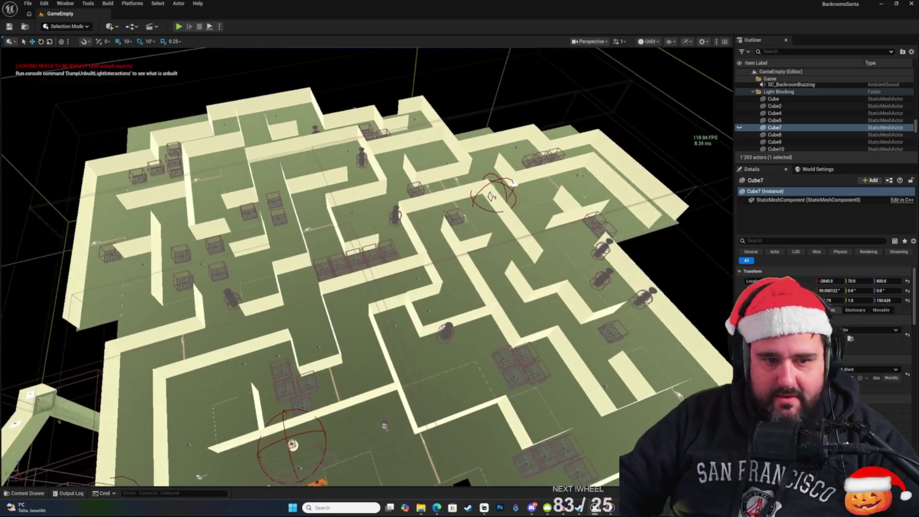
scroll(366, 268, "up", 8)
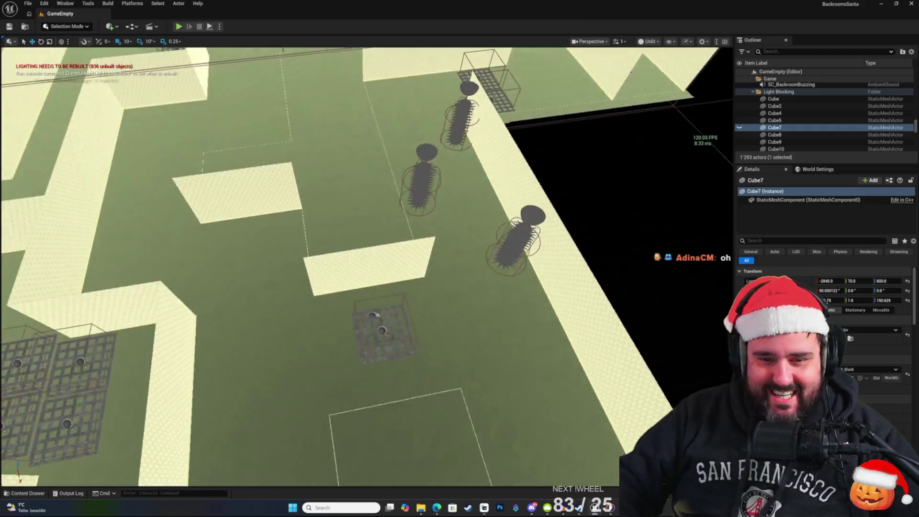
scroll(460, 259, "up", 6)
left_click(464, 242)
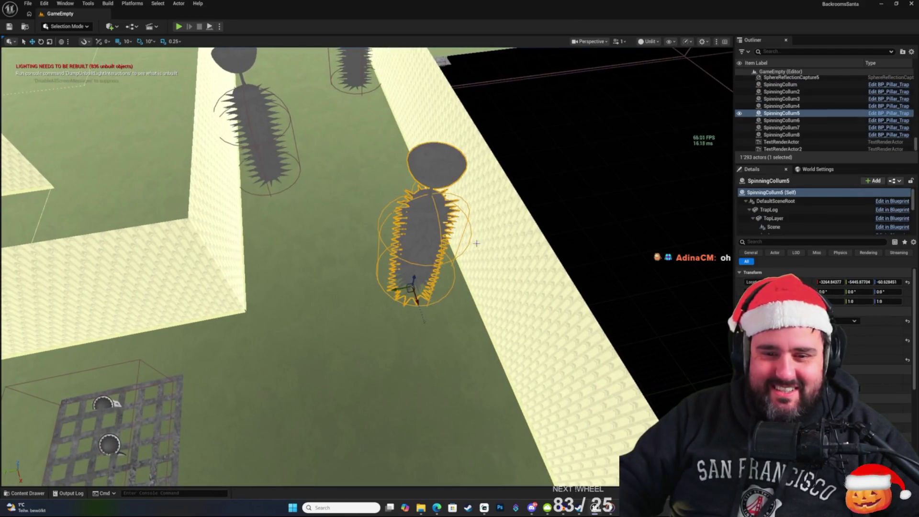
Step: Open the BP_Pillar_Trap blueprint and pan across its player-check, spline and damage nodes
left_click(895, 115)
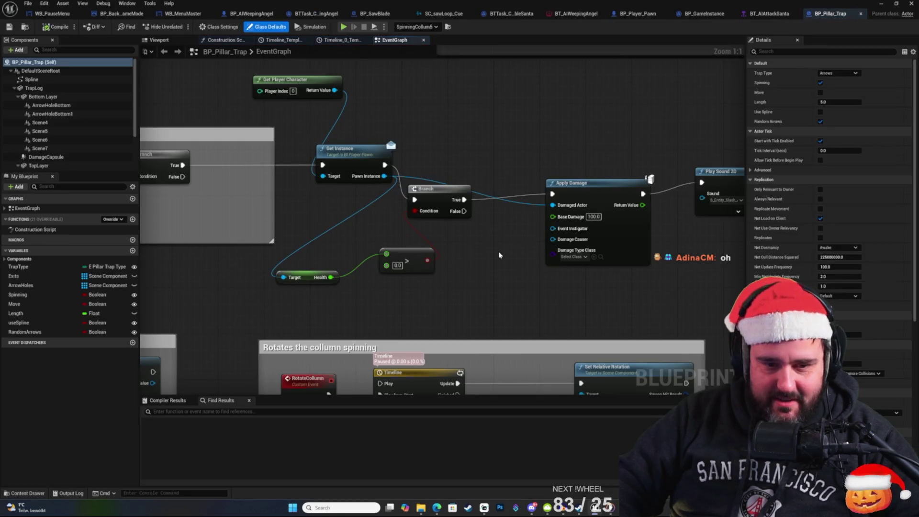
mouse_move(281, 279)
left_mouse_down()
mouse_move(266, 255)
mouse_move(400, 348)
mouse_move(407, 383)
mouse_move(568, 280)
left_mouse_up()
scroll(568, 280, "down", 3)
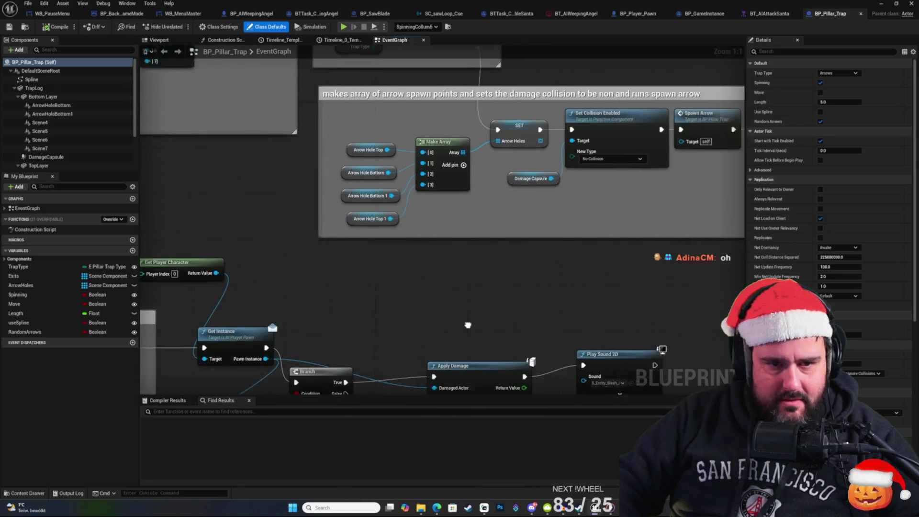
mouse_move(516, 295)
left_mouse_down()
mouse_move(328, 364)
mouse_move(263, 263)
mouse_move(441, 263)
mouse_move(328, 263)
left_mouse_up()
scroll(498, 294, "up", 4)
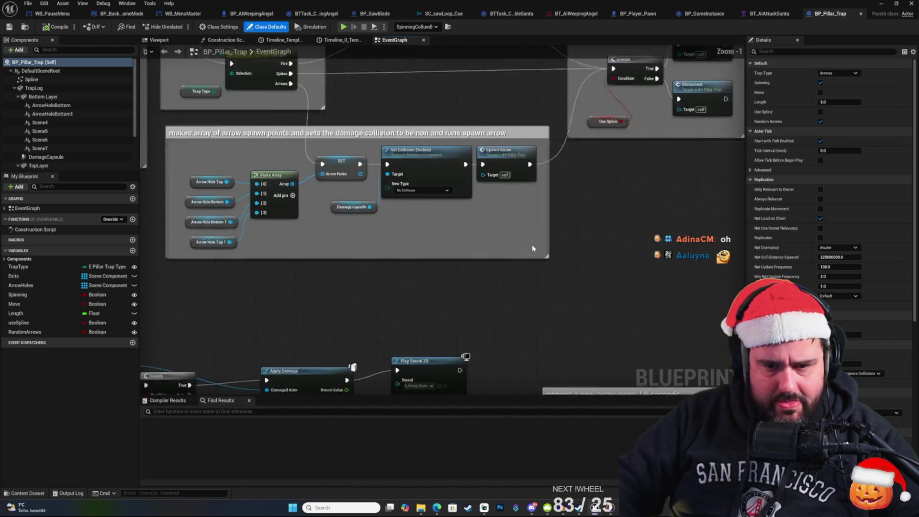
mouse_move(498, 293)
left_mouse_down()
mouse_move(625, 135)
mouse_move(566, 156)
mouse_move(257, 127)
mouse_move(154, 338)
mouse_move(322, 384)
mouse_move(208, 427)
left_mouse_up()
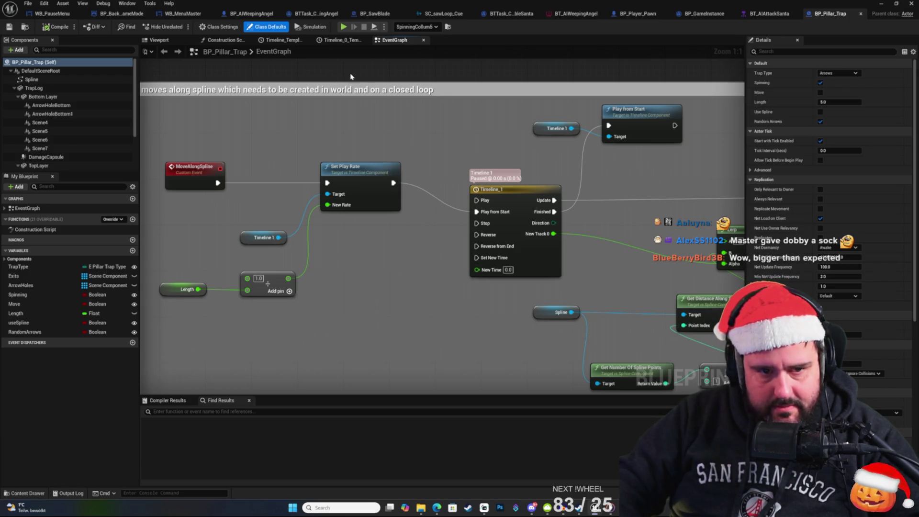
Step: Search the event graph for 'sound' and jump to the Play Sound 2D node
key("ctrl+f")
type("sound")
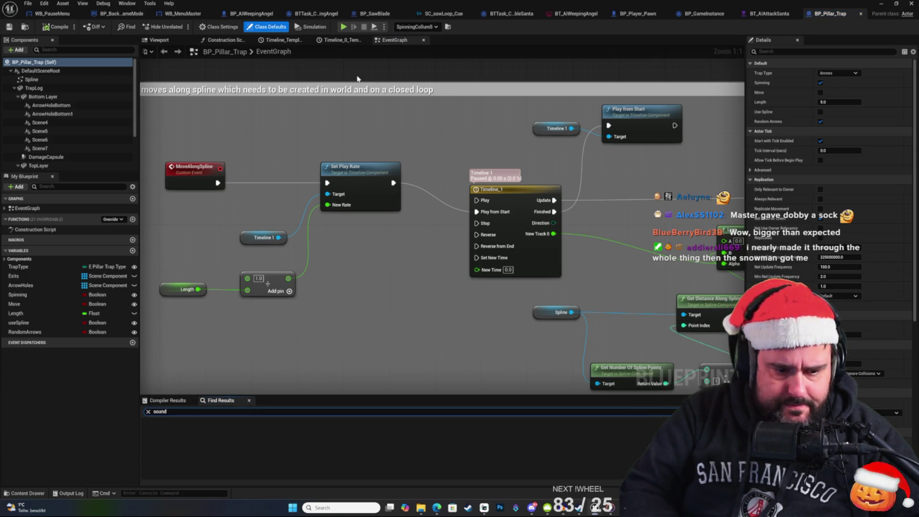
key("Return")
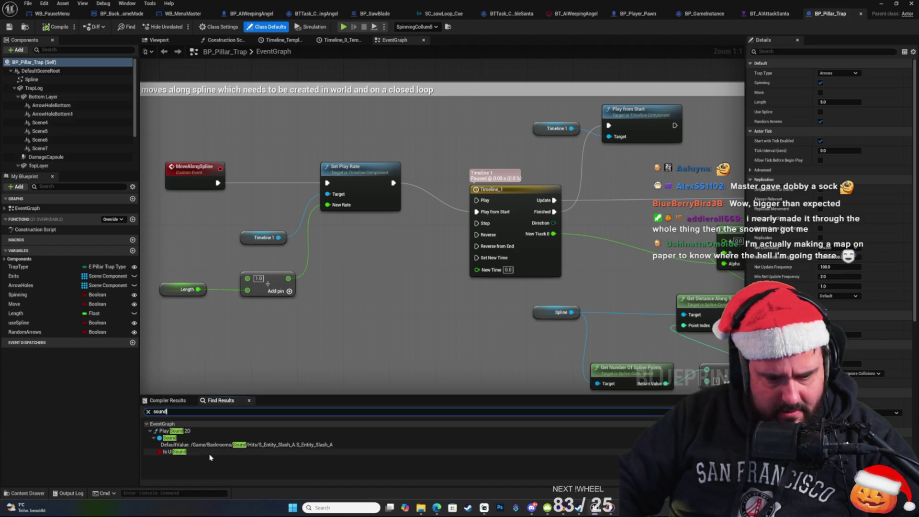
left_click(192, 437)
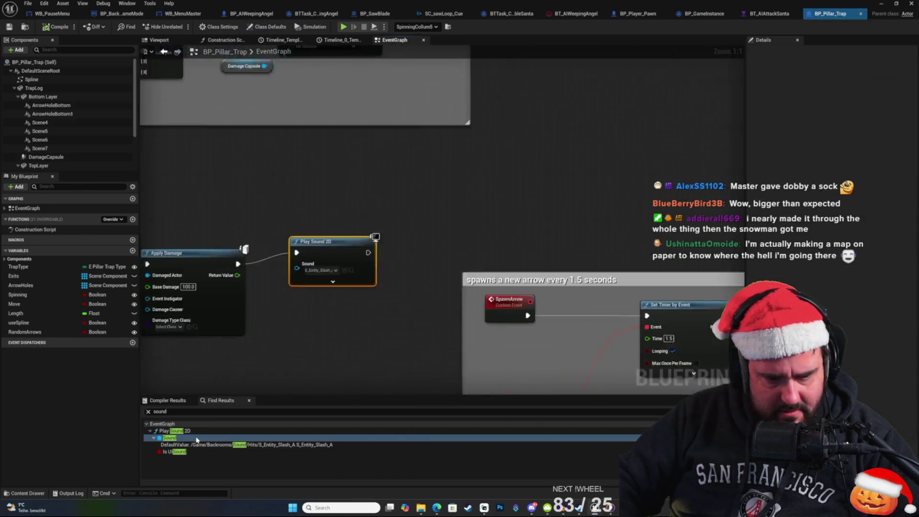
scroll(529, 197, "down", 3)
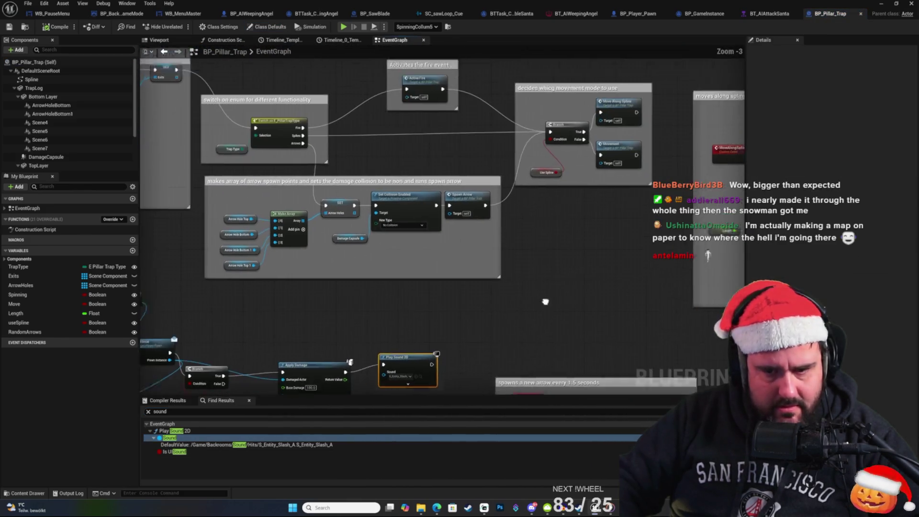
Step: Search the graph for 'ect' and look over the spike-death and spinning-column nodes
right_click(492, 353)
key("ctrl+f")
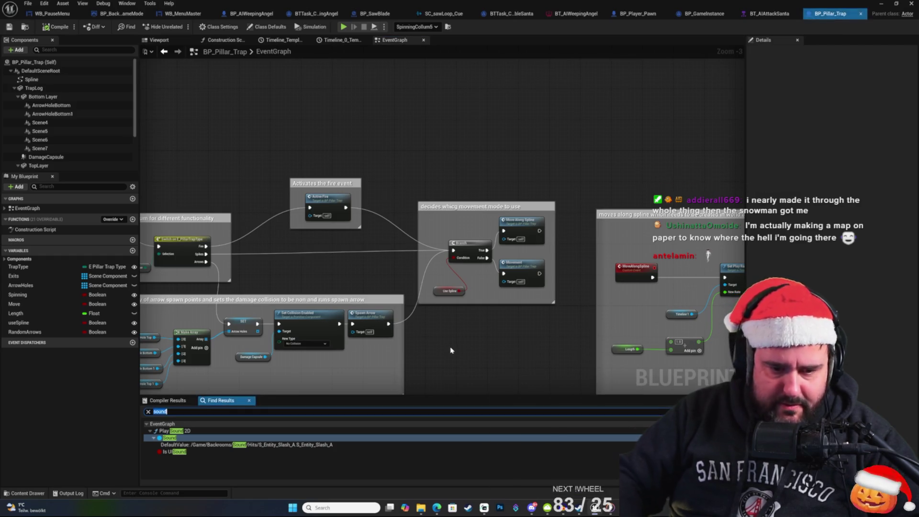
type("effect")
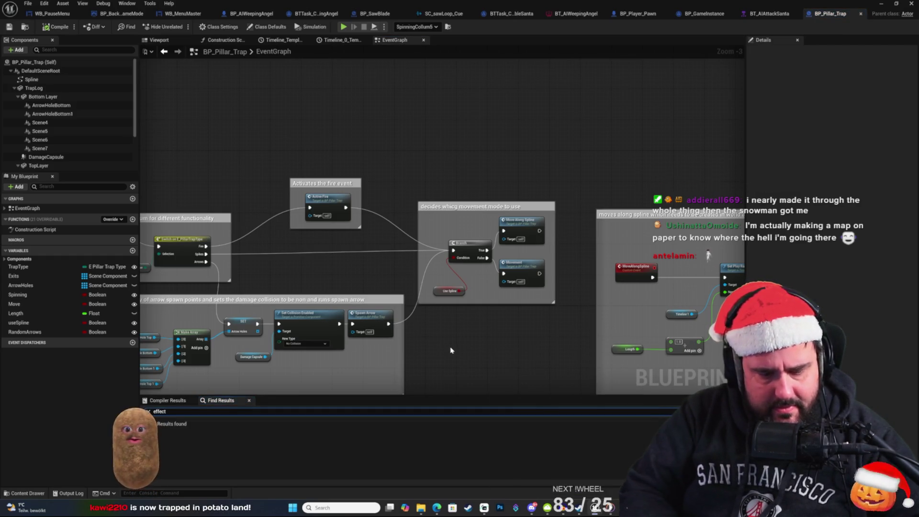
mouse_move(211, 205)
left_mouse_down()
mouse_move(467, 277)
mouse_move(604, 135)
left_mouse_up()
mouse_move(454, 139)
left_mouse_down()
mouse_move(541, 214)
mouse_move(426, 178)
left_mouse_up()
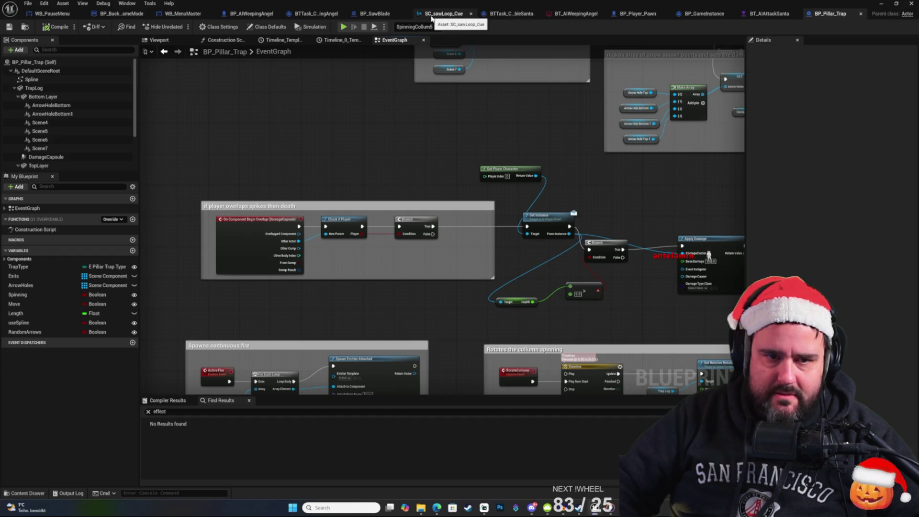
left_click(375, 16)
Step: Review BP_SawBlade's BeginPlay, spline movement and blade rotation nodes, then jump to the Effects event
mouse_move(503, 139)
left_mouse_down()
mouse_move(739, 181)
mouse_move(471, 192)
mouse_move(653, 161)
mouse_move(801, 170)
mouse_move(786, 177)
left_mouse_up()
left_click_drag(401, 234, 227, 261)
left_click_drag(184, 224, 320, 261)
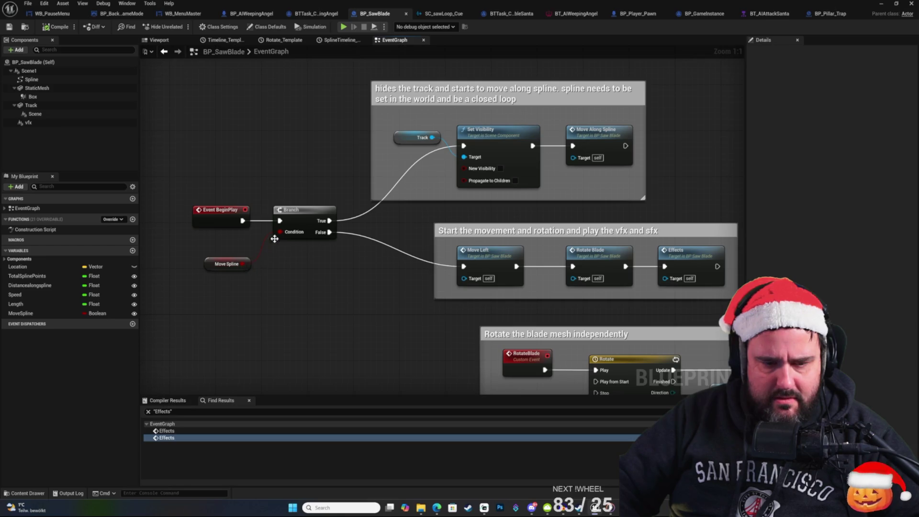
left_click_drag(380, 291, 303, 303)
mouse_move(638, 174)
left_mouse_down()
mouse_move(576, 190)
mouse_move(552, 181)
mouse_move(563, 246)
left_mouse_up()
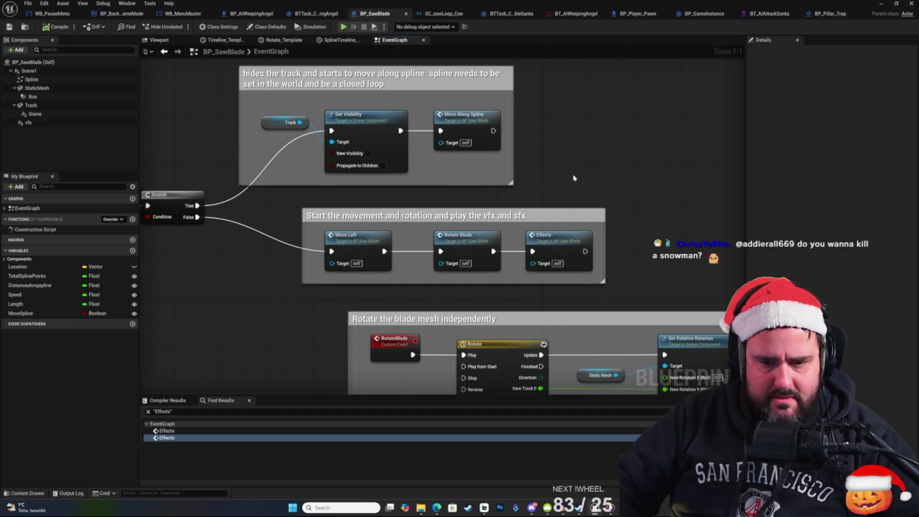
left_click_drag(574, 178, 558, 170)
right_click(558, 166)
left_click(543, 139)
right_click(593, 187)
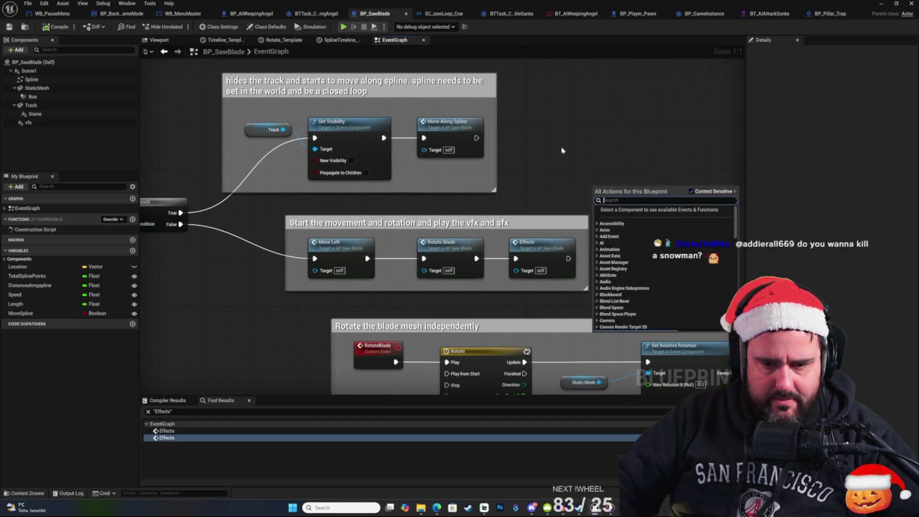
left_click_drag(603, 202, 492, 208)
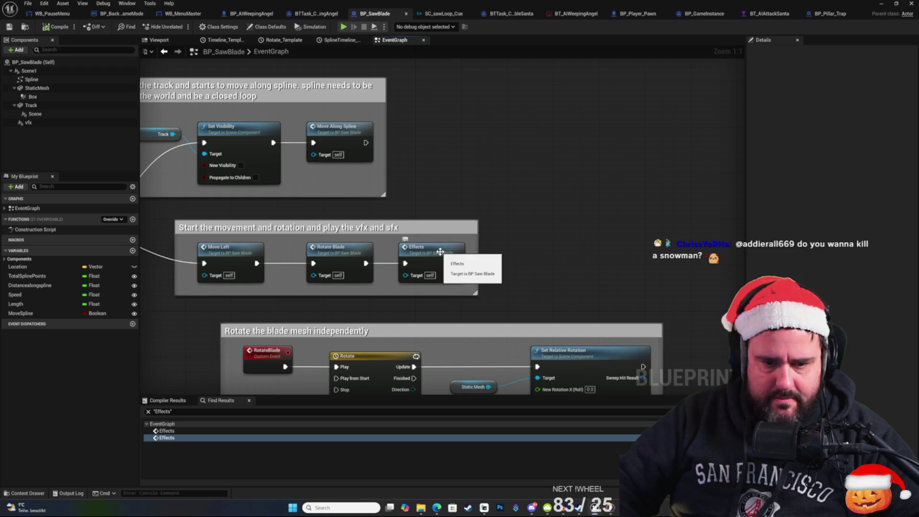
double_click(439, 252)
Step: Inspect the saw blade's Spawn Sound Attached node and its vfx component properties
left_click(507, 200)
left_click_drag(339, 146, 451, 140)
mouse_move(178, 191)
left_mouse_down()
mouse_move(371, 199)
mouse_move(353, 205)
mouse_move(595, 122)
mouse_move(574, 175)
mouse_move(238, 210)
left_mouse_up()
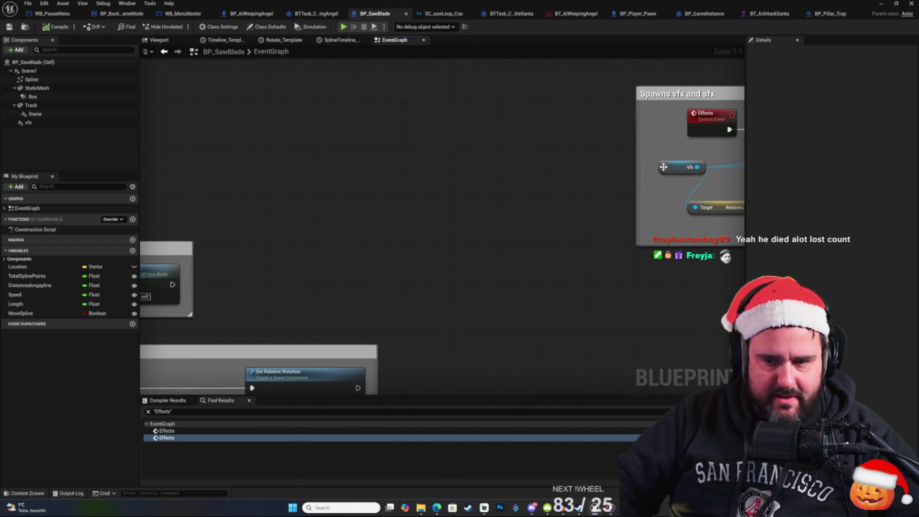
left_click(664, 167)
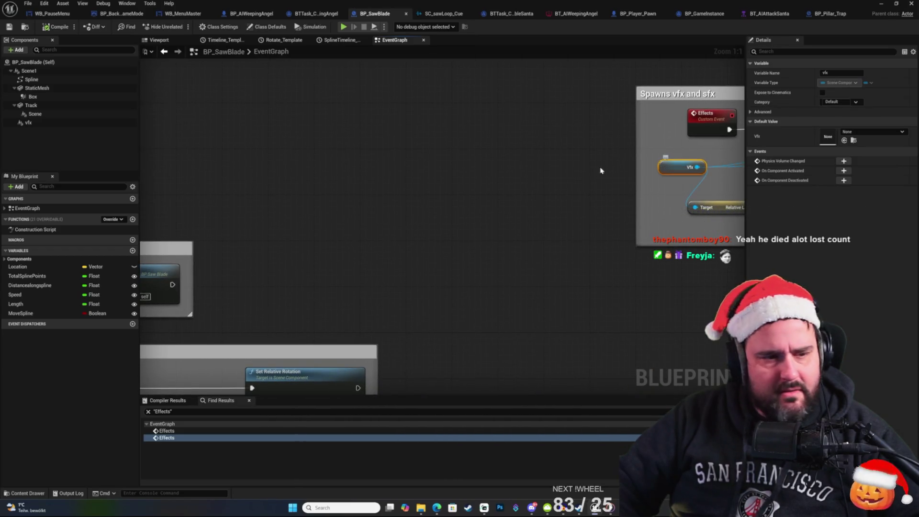
left_click(30, 123)
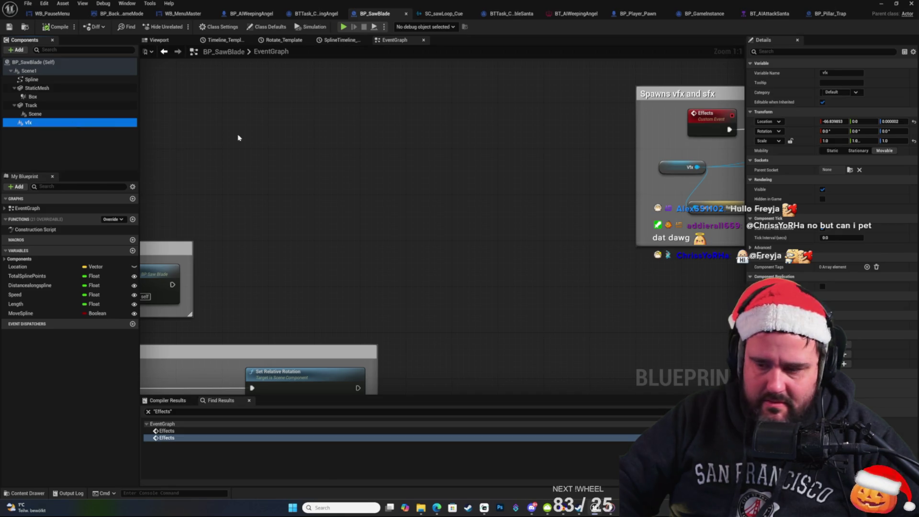
mouse_move(297, 154)
left_mouse_down()
mouse_move(379, 129)
mouse_move(615, 126)
mouse_move(611, 109)
mouse_move(488, 302)
mouse_move(290, 305)
mouse_move(322, 321)
mouse_move(395, 298)
mouse_move(420, 263)
mouse_move(264, 240)
left_mouse_up()
Step: Return to BP_Pillar_Trap and bring its fire-event and spline groups into view
left_click(820, 21)
mouse_move(515, 252)
left_mouse_down()
mouse_move(143, 244)
mouse_move(455, 305)
mouse_move(446, 287)
left_mouse_up()
scroll(459, 260, "up", 3)
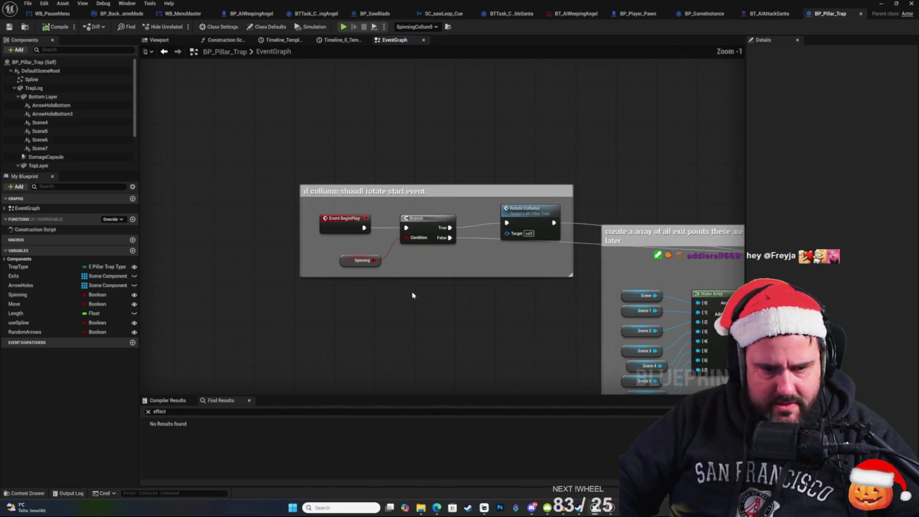
Step: Go to the RotateCollumn event, widen its comment, and paste the saw-loop Spawn Sound Attached after Set Relative Rotation
left_click_drag(453, 231, 410, 265)
left_click(520, 227)
mouse_move(520, 227)
left_mouse_down()
mouse_move(470, 226)
mouse_move(380, 258)
left_mouse_up()
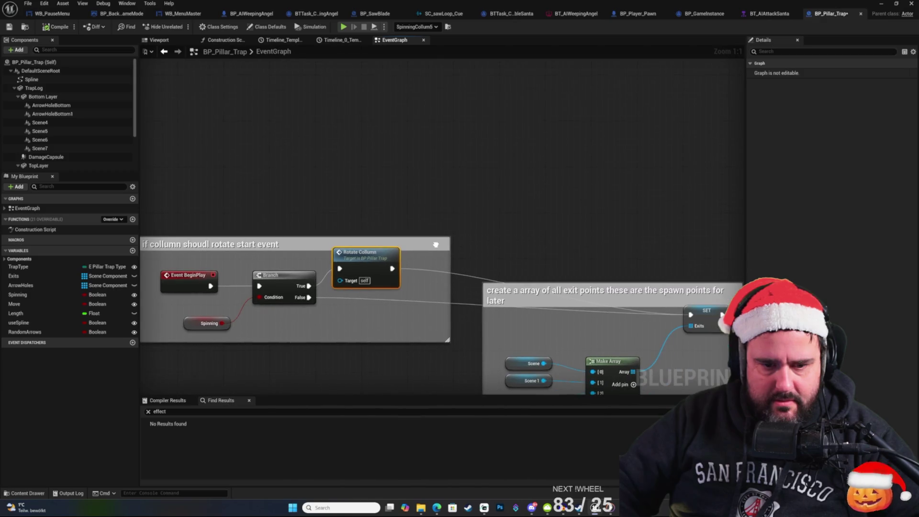
double_click(380, 257)
mouse_move(335, 264)
left_mouse_down()
mouse_move(281, 266)
mouse_move(276, 284)
mouse_move(395, 286)
mouse_move(382, 276)
left_mouse_up()
mouse_move(568, 210)
left_mouse_down()
mouse_move(720, 209)
mouse_move(543, 216)
left_mouse_up()
key("ctrl+v")
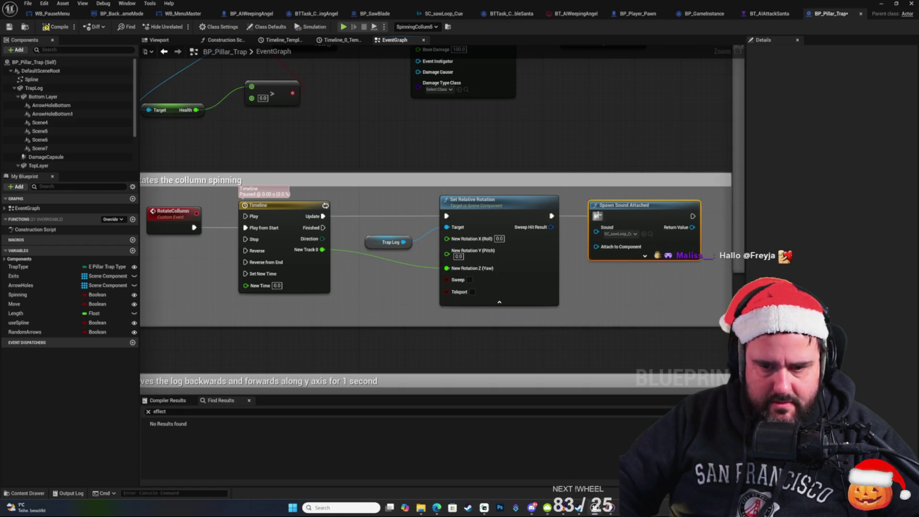
scroll(619, 174, "down", 2)
mouse_move(528, 191)
left_mouse_down()
mouse_move(547, 257)
mouse_move(532, 236)
left_mouse_up()
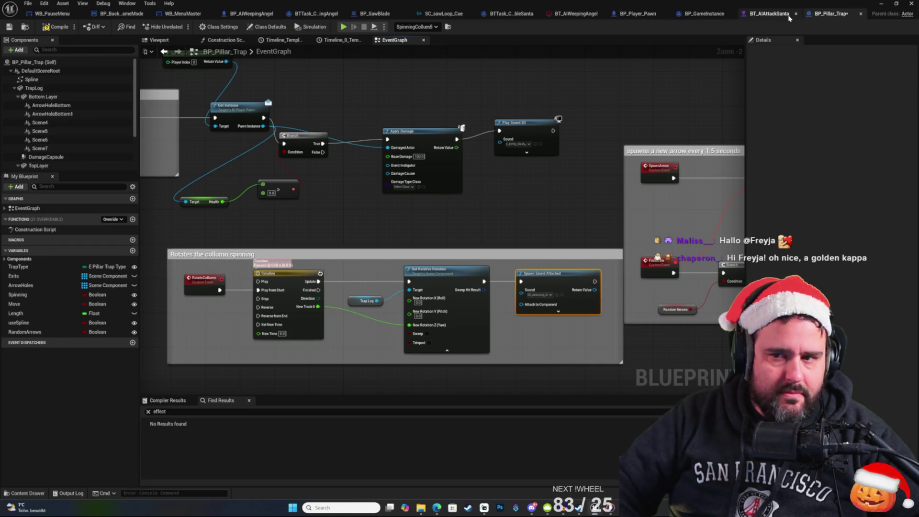
Step: Copy BP_SawBlade's vfx component under BP_Pillar_Trap's DefaultSceneRoot and name it vfx
left_click(443, 13)
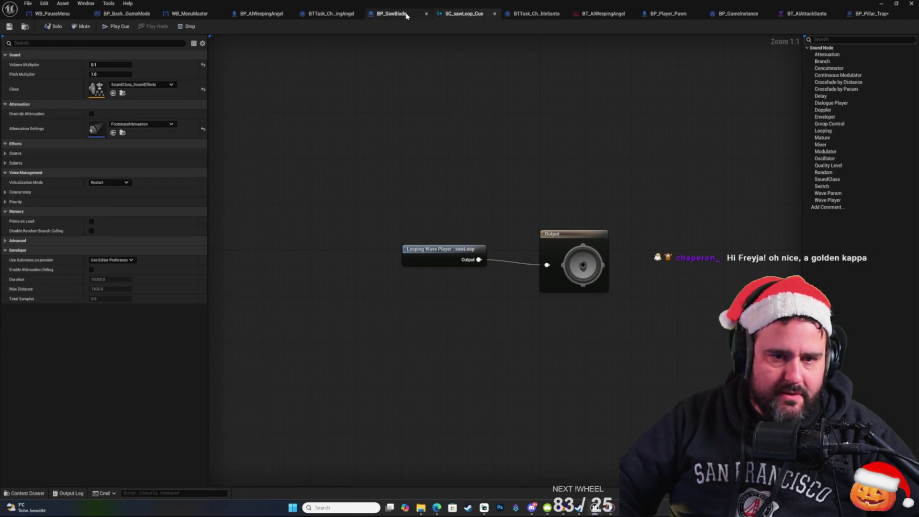
left_click(378, 13)
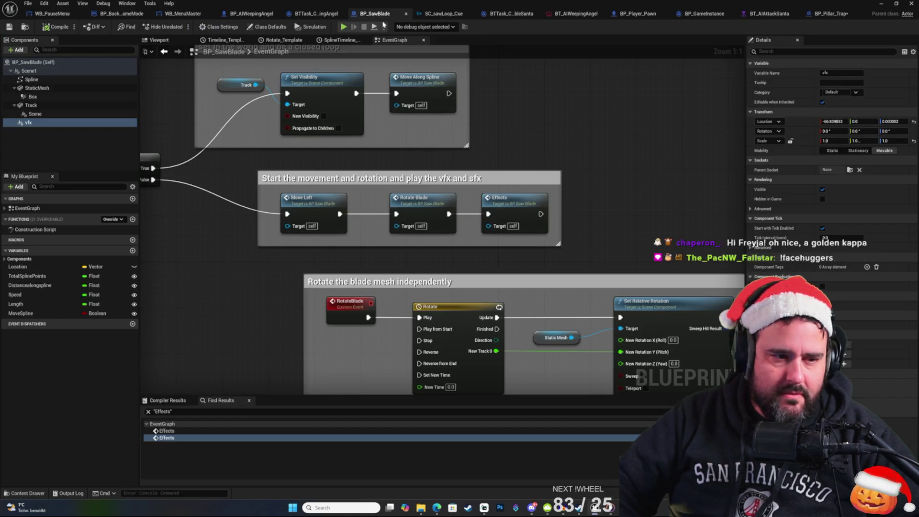
left_click(41, 123)
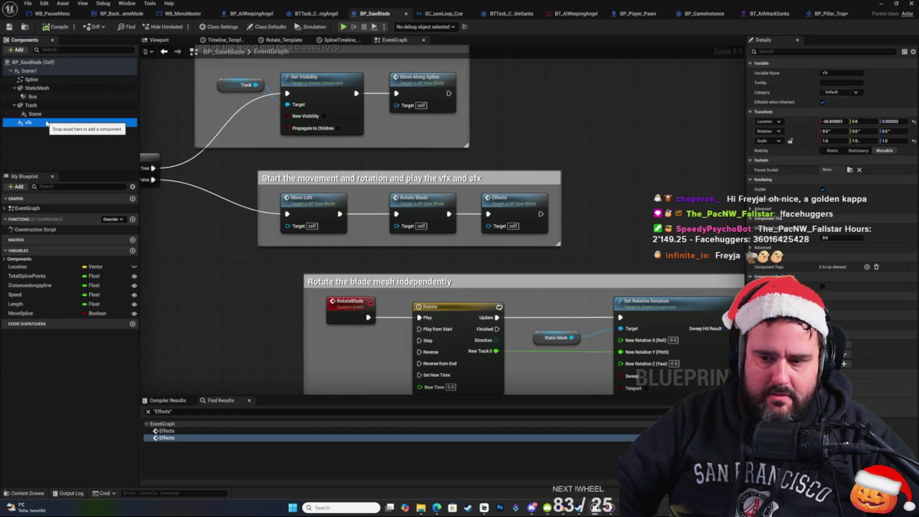
left_click(830, 13)
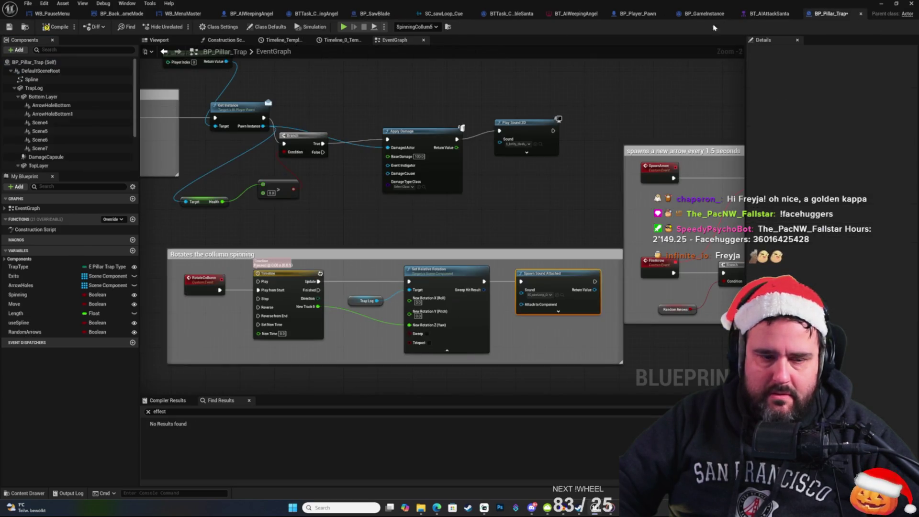
left_click(41, 71)
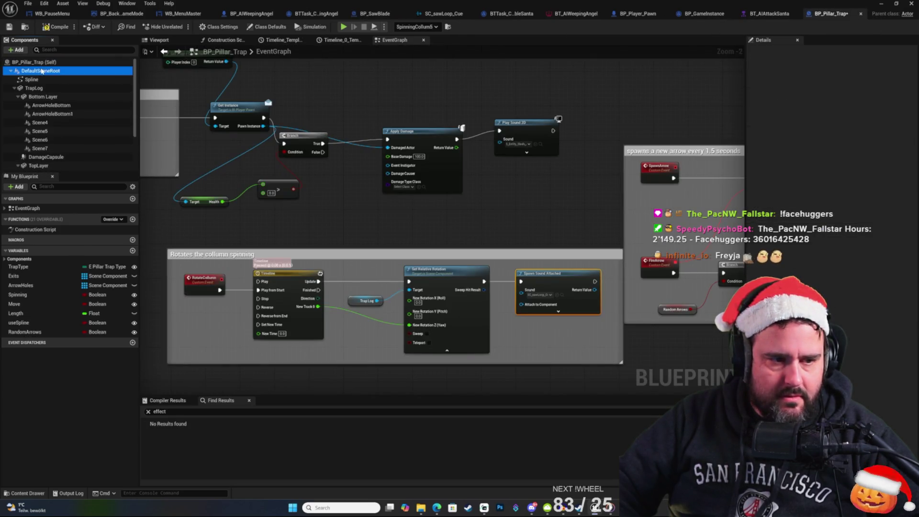
key("ctrl+d")
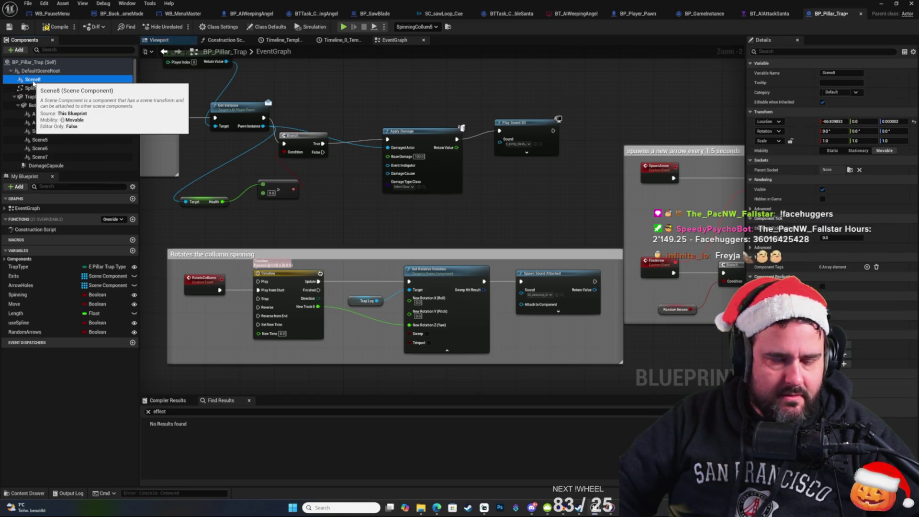
key("F2")
type("vfx")
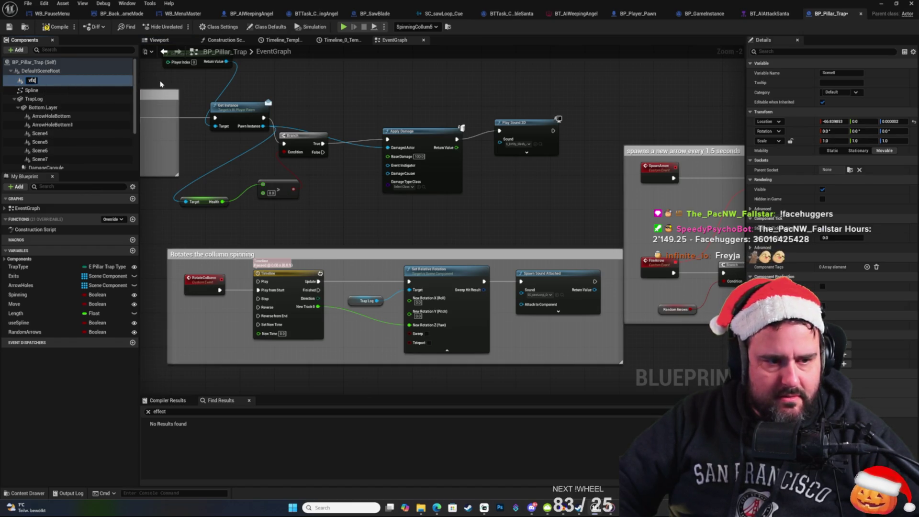
key("Return")
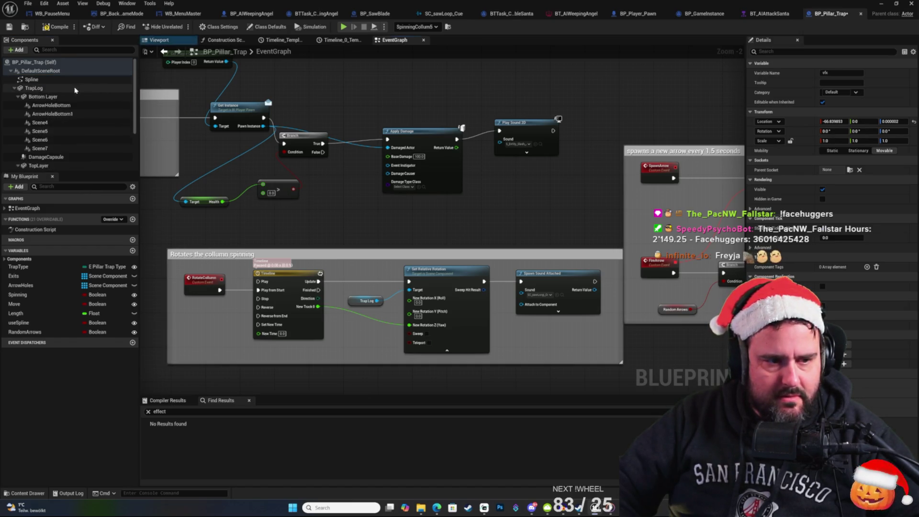
Step: Drop a vfx reference into the graph and connect it to Attach to Component
scroll(46, 166, "down", 3)
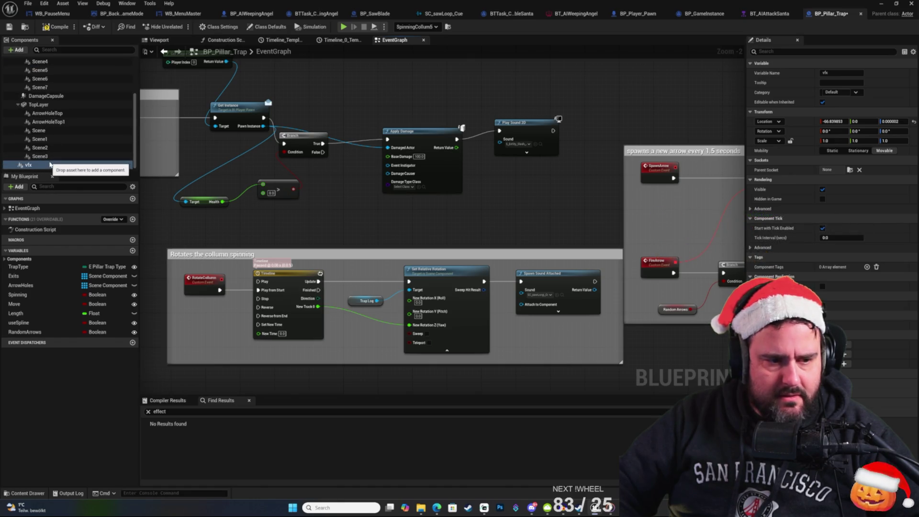
left_click(42, 166)
mouse_move(493, 236)
left_mouse_down()
mouse_move(471, 233)
mouse_move(517, 311)
mouse_move(523, 305)
left_mouse_up()
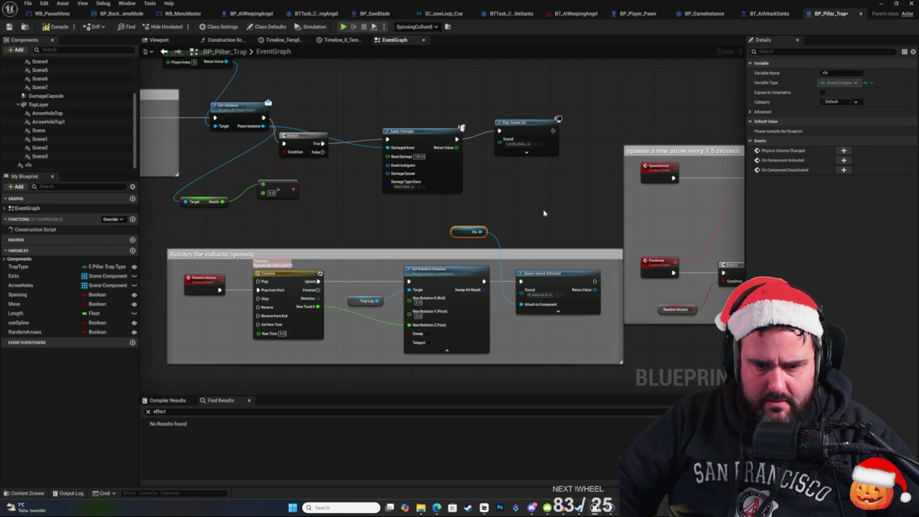
left_click(546, 213)
left_click(550, 295)
type("rotat")
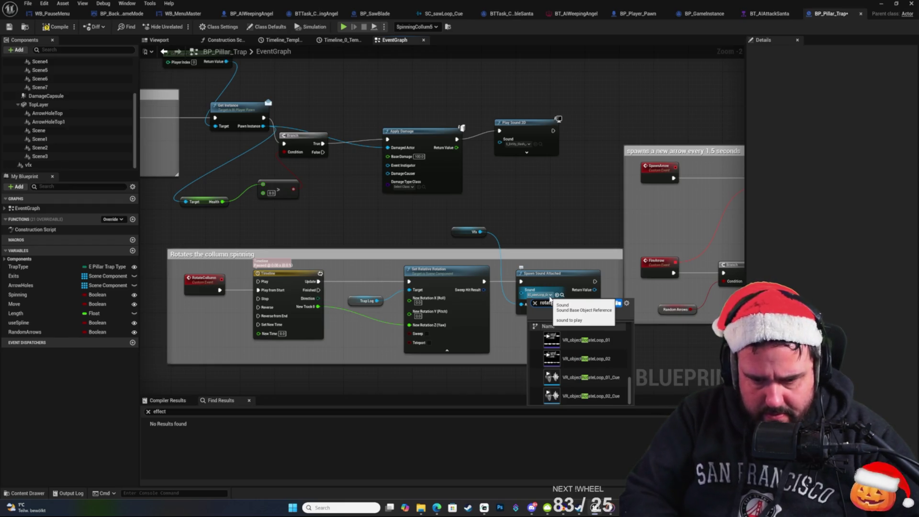
Step: Set the spawned sound to SC_rotationPillarLoop_Cue and return to the level editor
type("i")
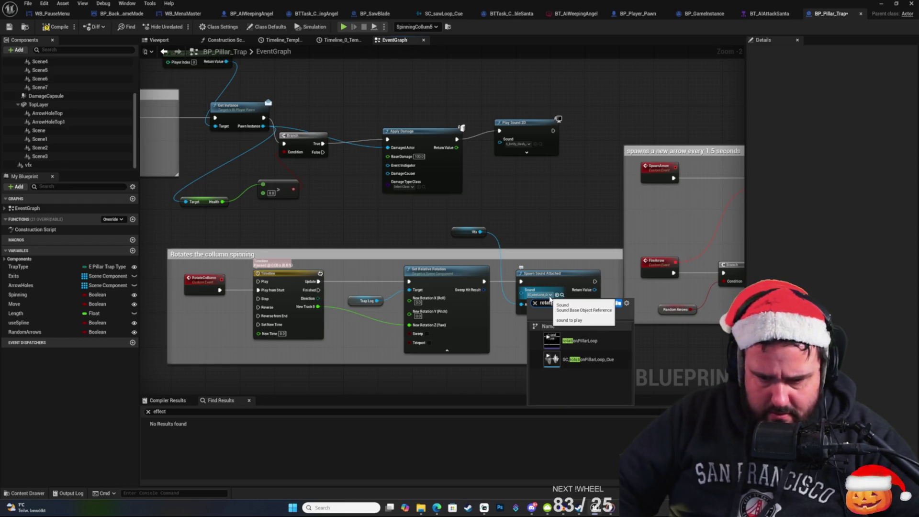
left_click(596, 359)
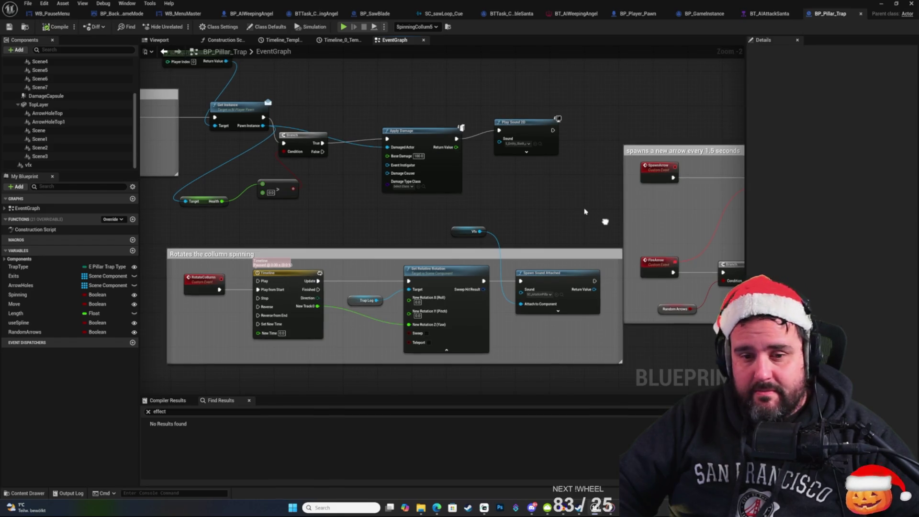
left_click(881, 5)
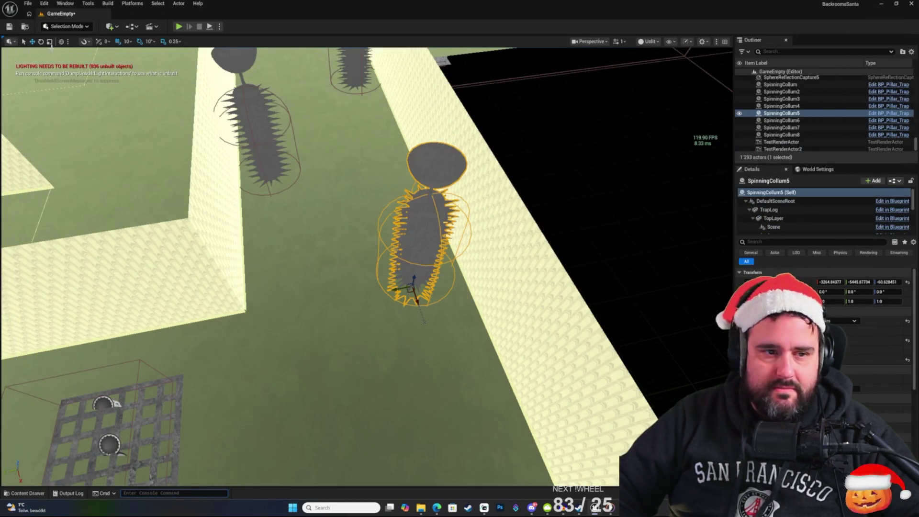
Step: Open MenuLevel from the Maps folder, play it, and start a New Game past the title
left_click(28, 493)
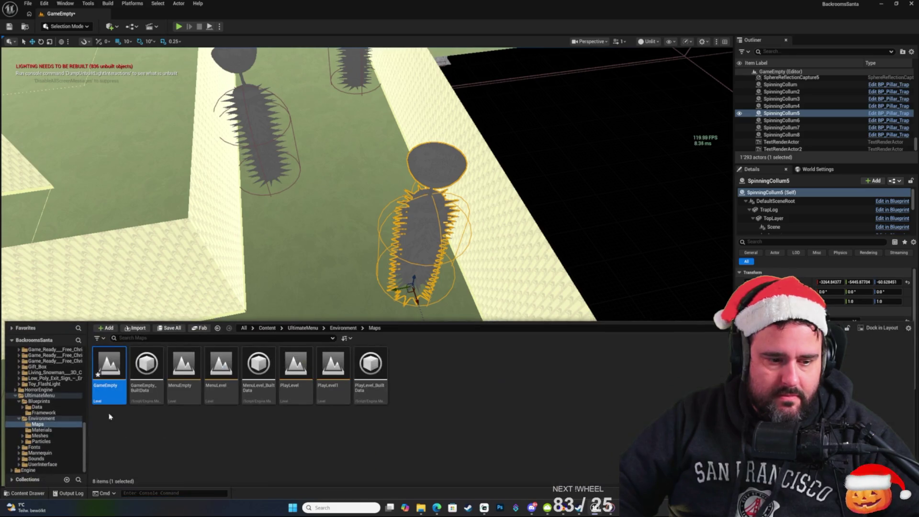
double_click(221, 366)
left_click(478, 333)
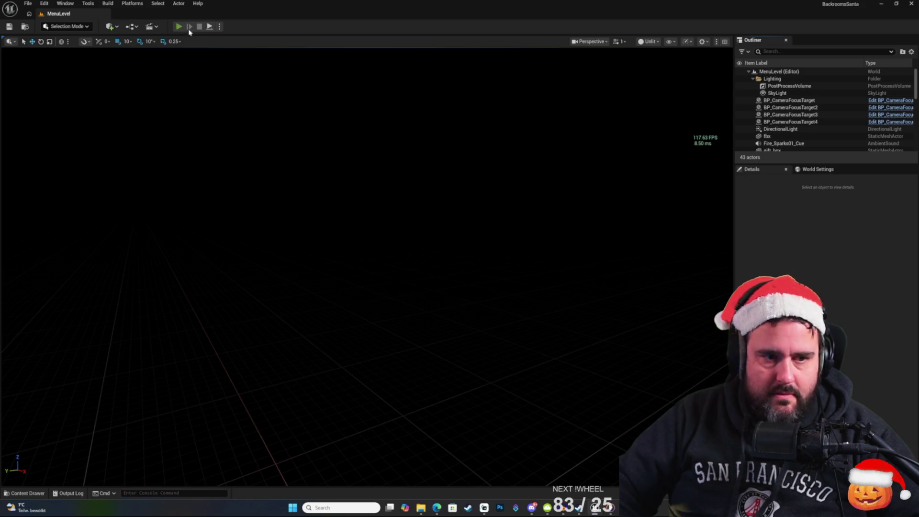
key("alt+p")
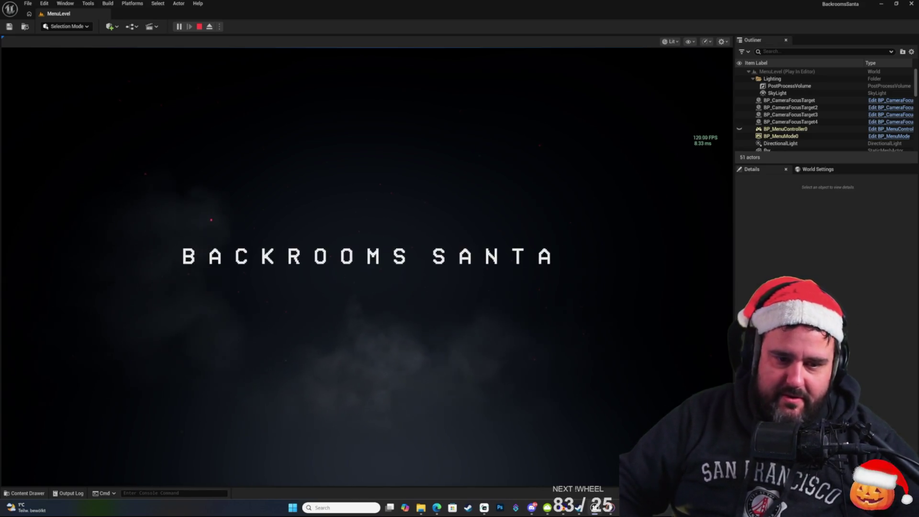
left_click(414, 293)
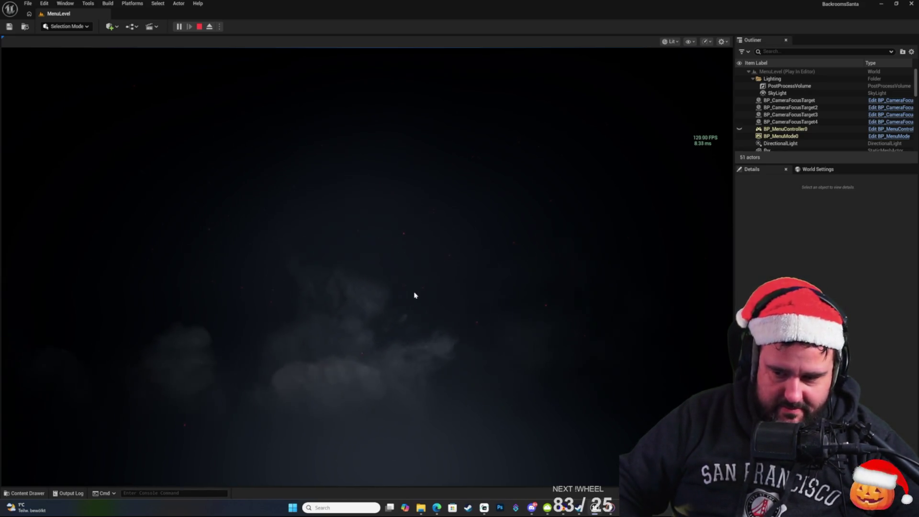
left_click(322, 373)
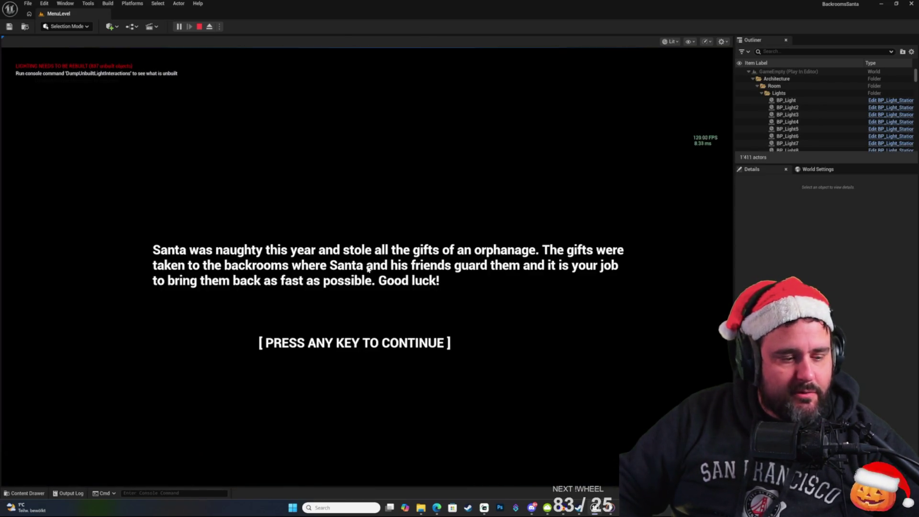
Step: Continue past the story intro, play briefly, stop the session, and return to BP_Pillar_Trap
left_click(367, 269)
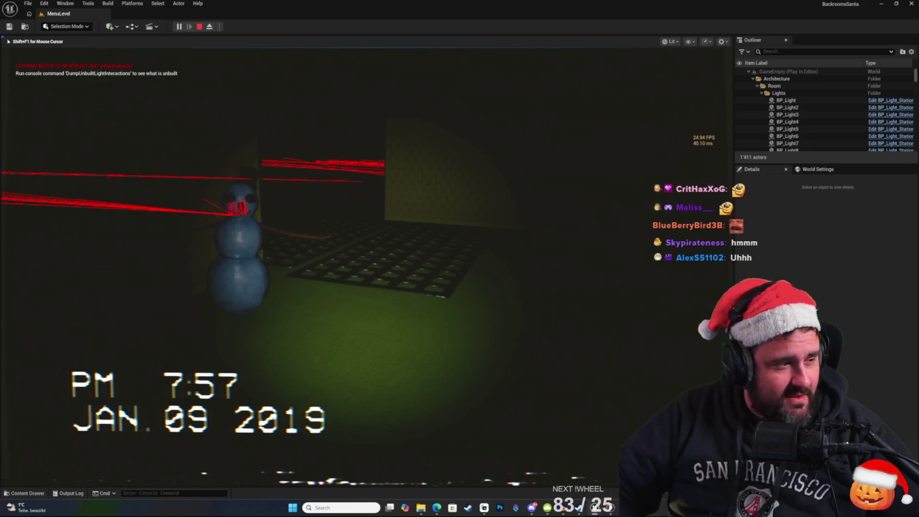
key("Escape")
key("alt+Tab")
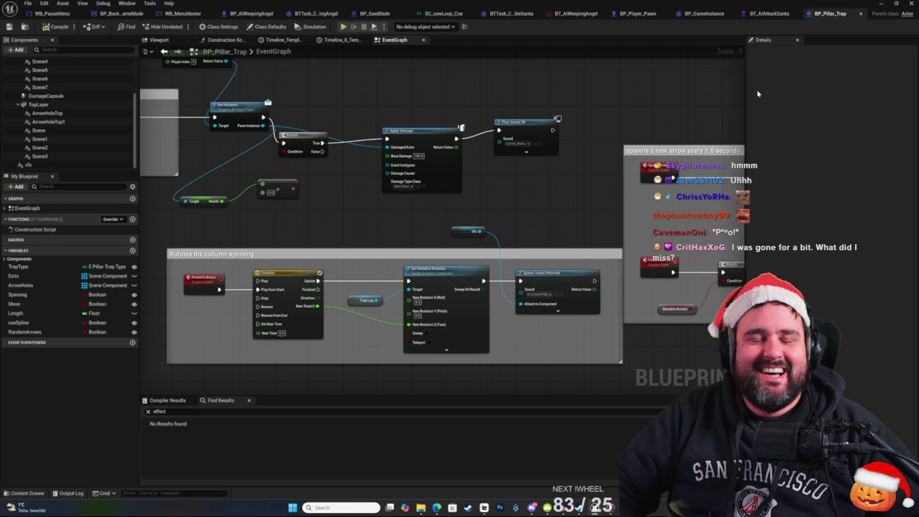
Step: Pan the pillar trap graph past the spike-death, array and Set Relative Location nodes
scroll(539, 156, "down", 2)
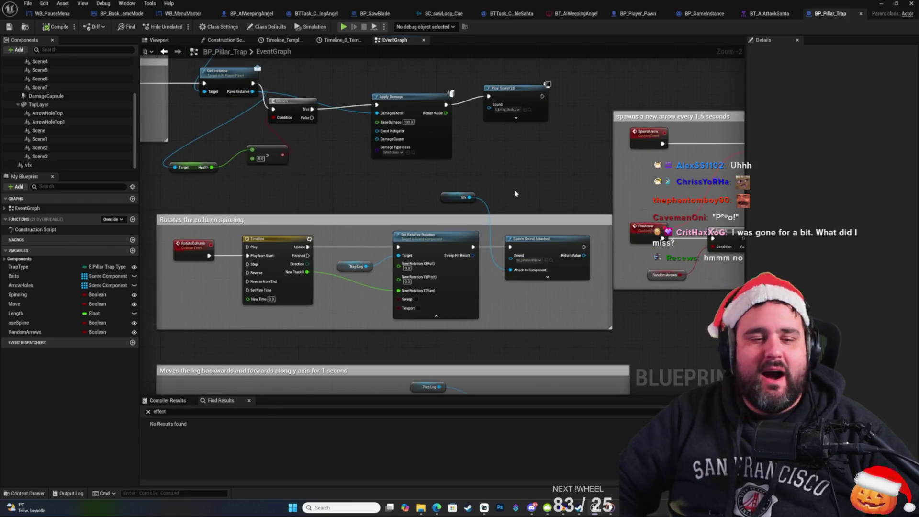
scroll(476, 201, "left", 3)
mouse_move(302, 260)
left_mouse_down()
mouse_move(549, 235)
mouse_move(420, 324)
mouse_move(440, 364)
left_mouse_up()
scroll(429, 197, "down", 3)
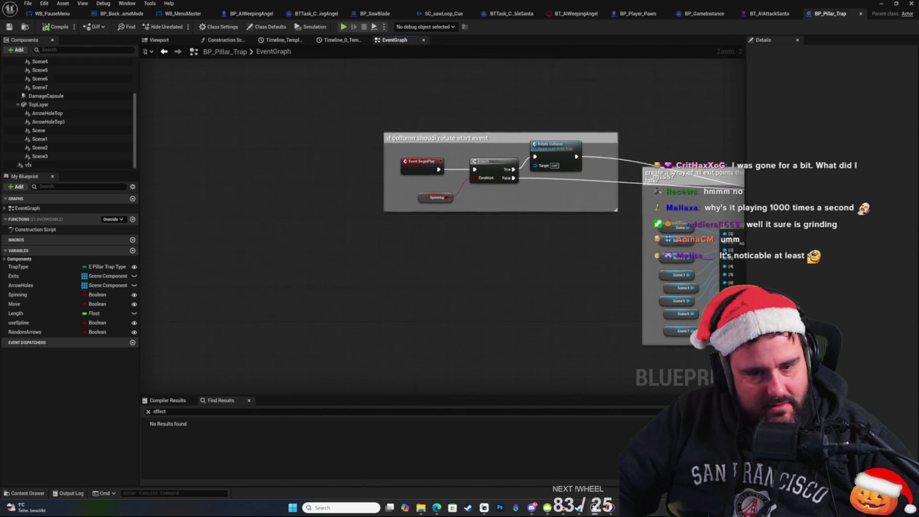
scroll(514, 319, "up", 3)
left_click_drag(515, 319, 361, 107)
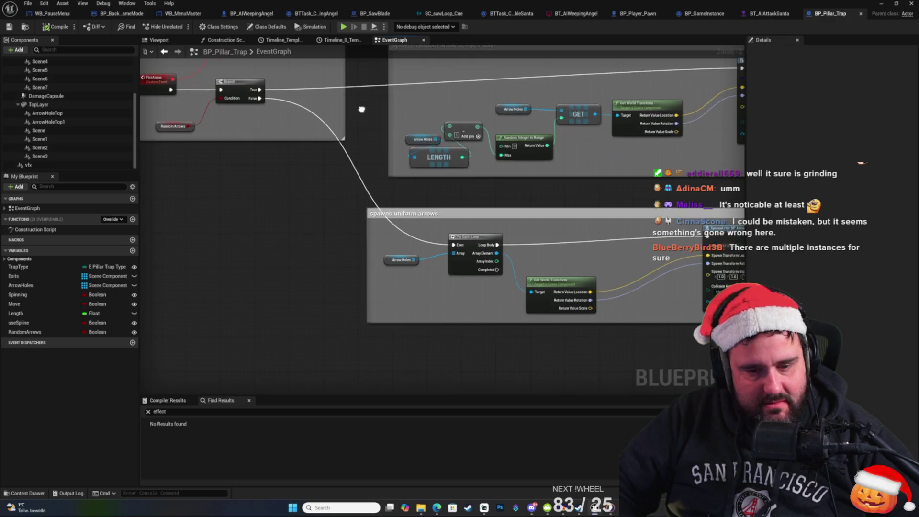
left_click_drag(310, 252, 607, 224)
left_click_drag(488, 229, 428, 225)
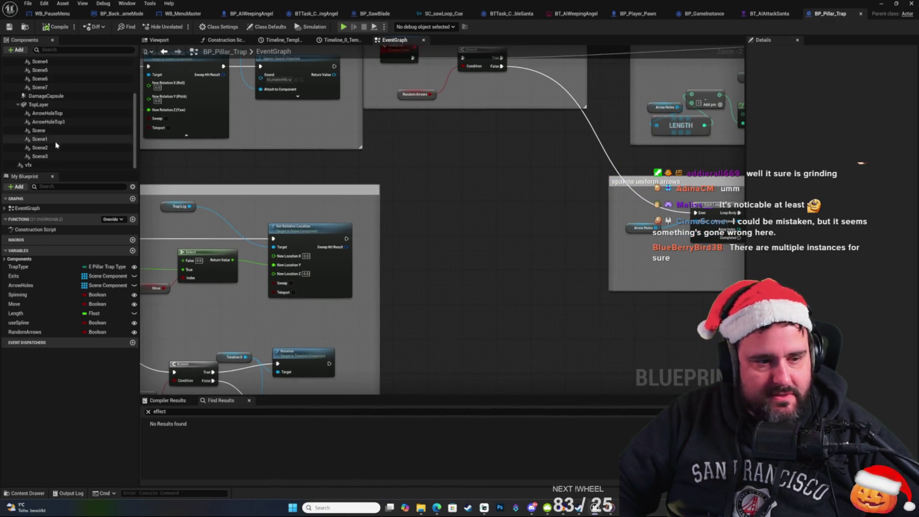
left_click(29, 164)
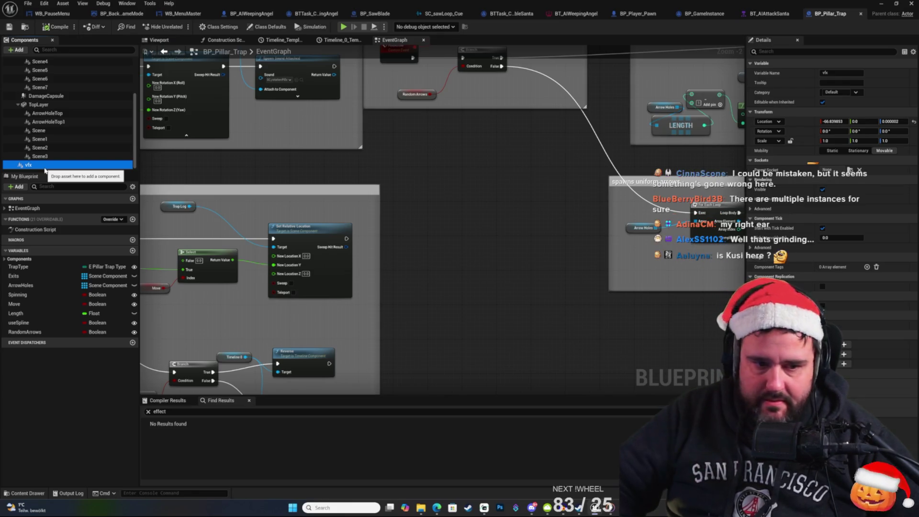
Step: Expand and collapse Spawn Sound Attached's advanced pins, then show the vfx component's properties
mouse_move(279, 184)
left_mouse_down()
mouse_move(362, 236)
mouse_move(697, 346)
left_mouse_up()
scroll(431, 226, "up", 2)
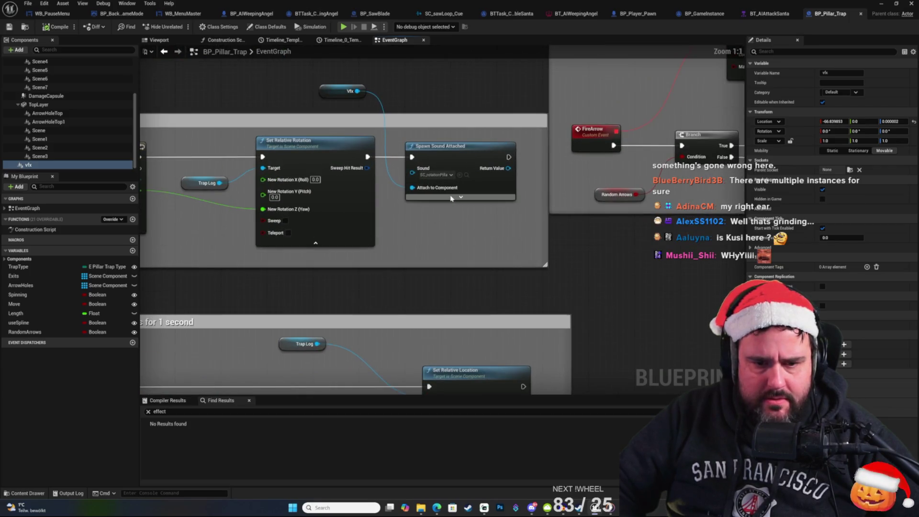
left_click(451, 199)
scroll(477, 236, "down", 2)
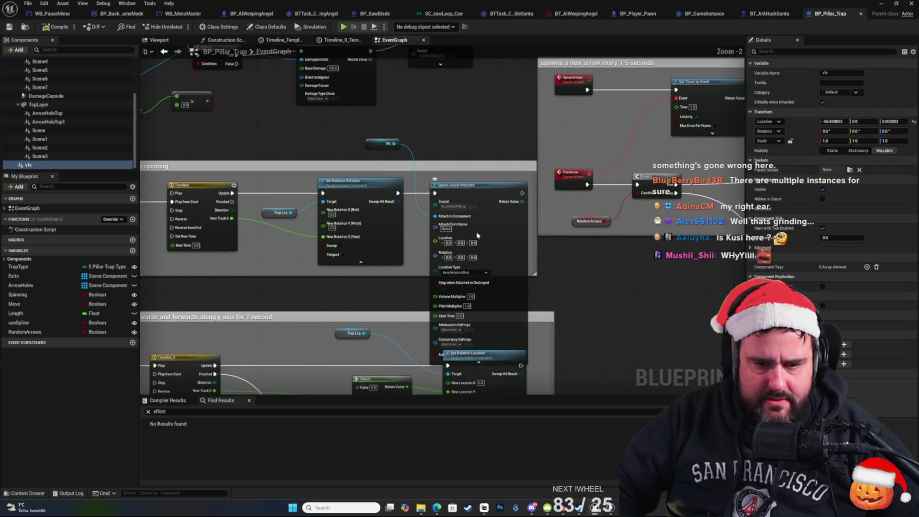
mouse_move(475, 189)
left_mouse_down()
mouse_move(474, 150)
mouse_move(459, 188)
mouse_move(467, 182)
left_mouse_up()
left_click(478, 323)
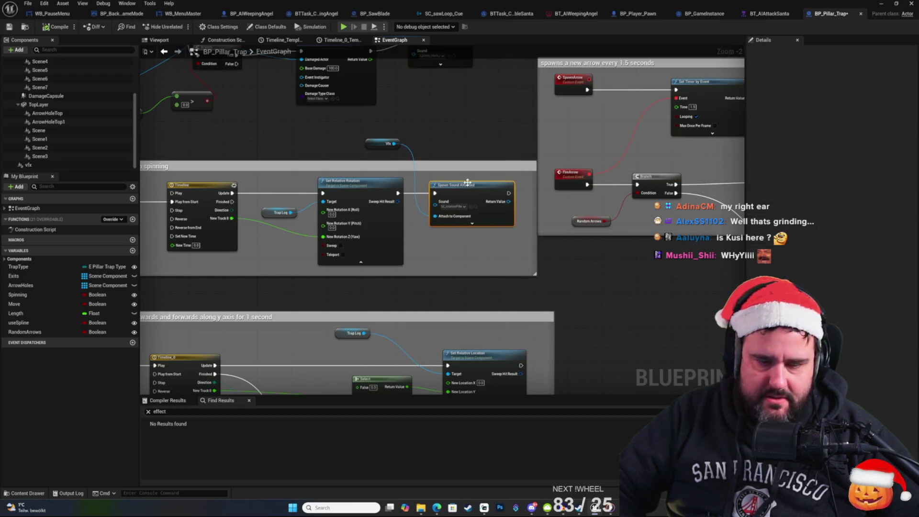
left_click(29, 165)
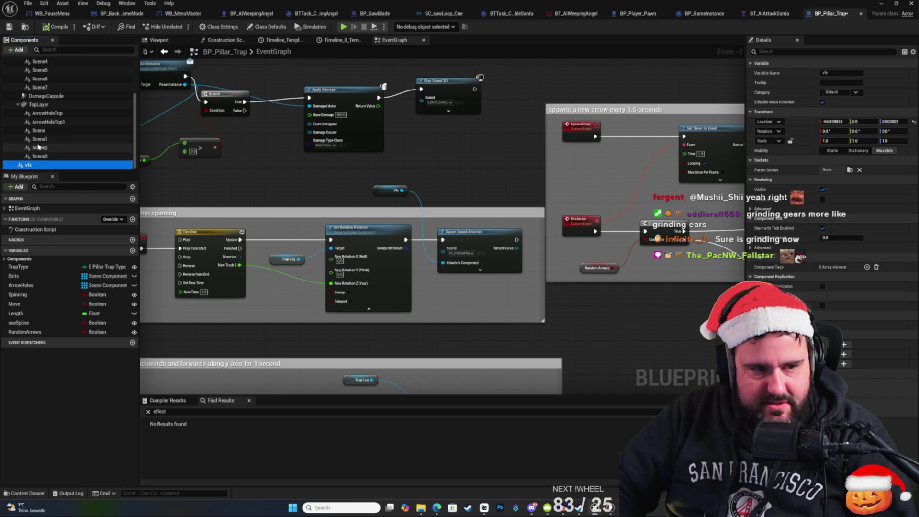
scroll(48, 125, "up", 3)
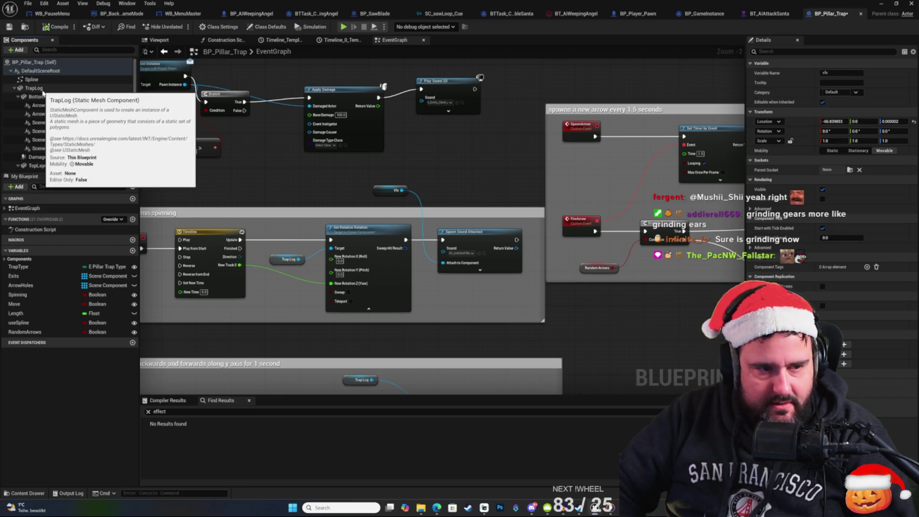
scroll(51, 120, "down", 3)
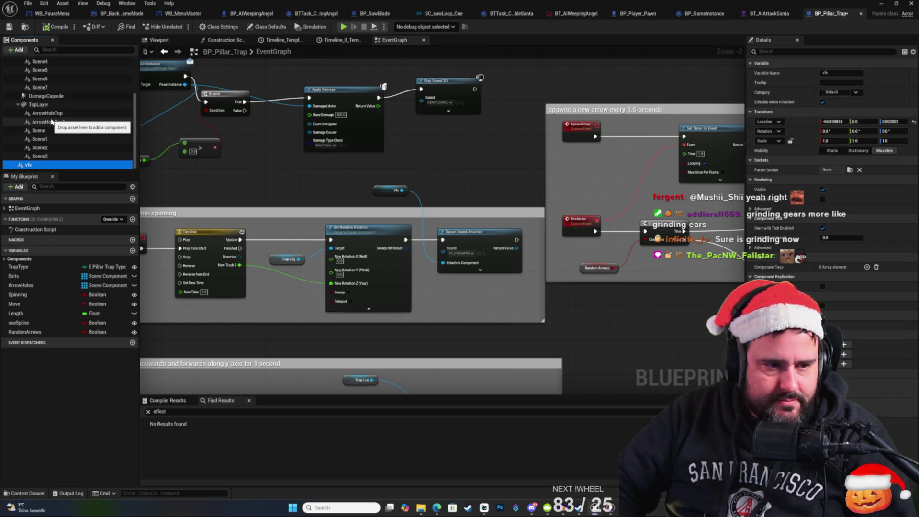
scroll(48, 110, "up", 5)
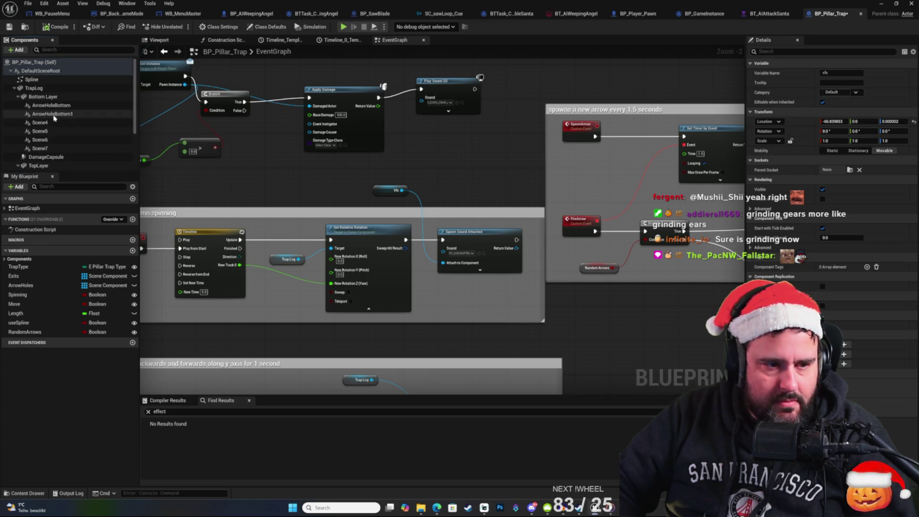
left_click(45, 89)
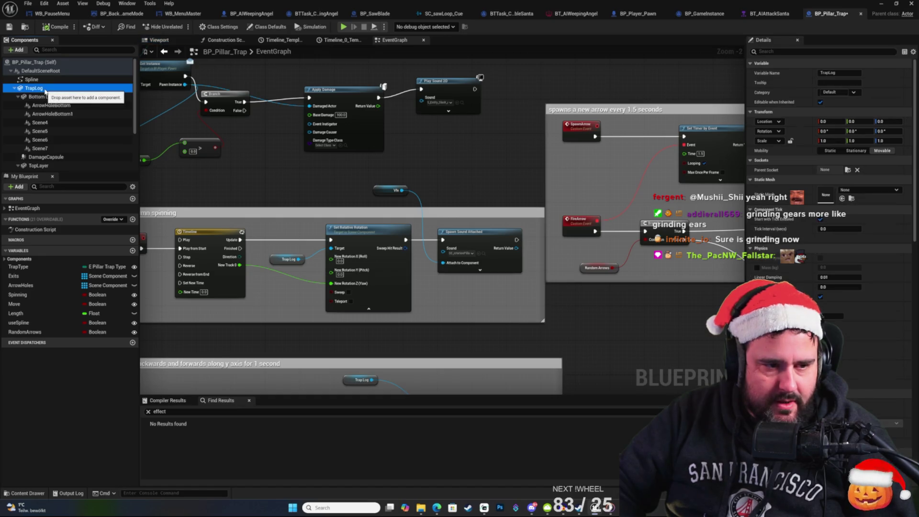
left_click_drag(309, 198, 321, 197)
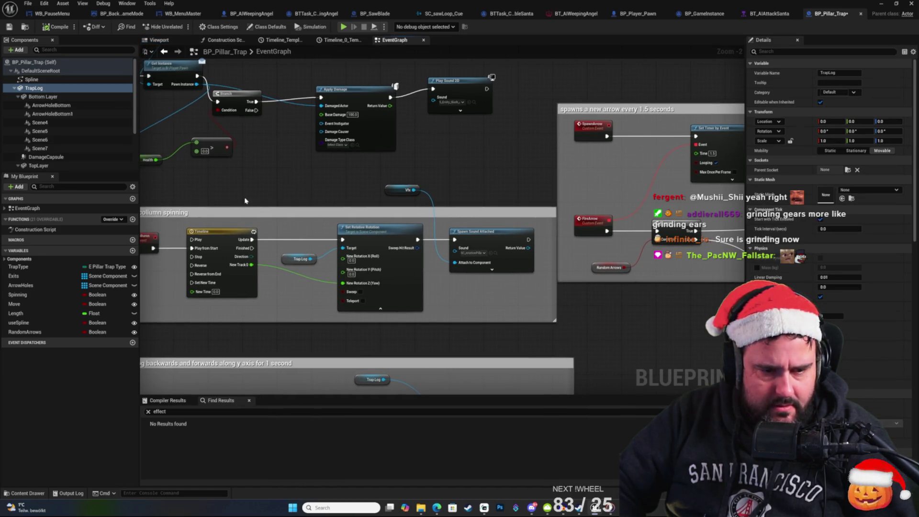
scroll(244, 200, "up", 2)
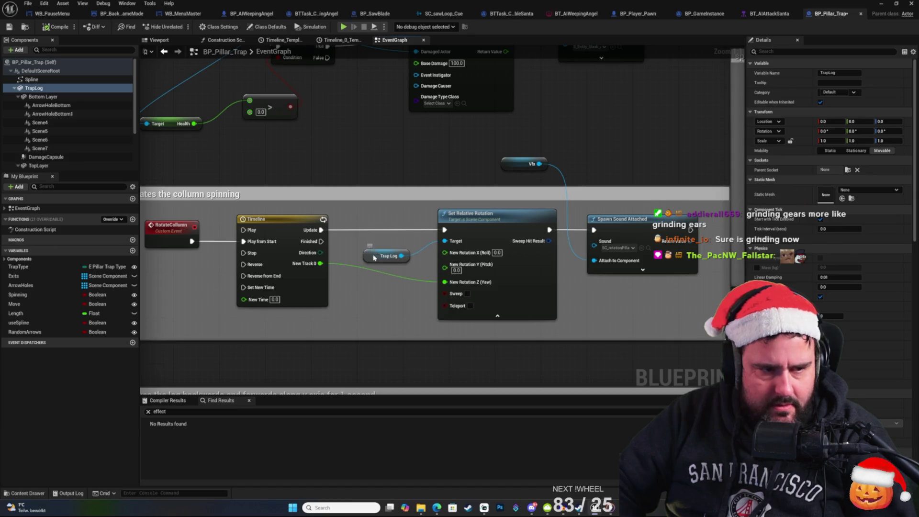
scroll(75, 163, "down", 2)
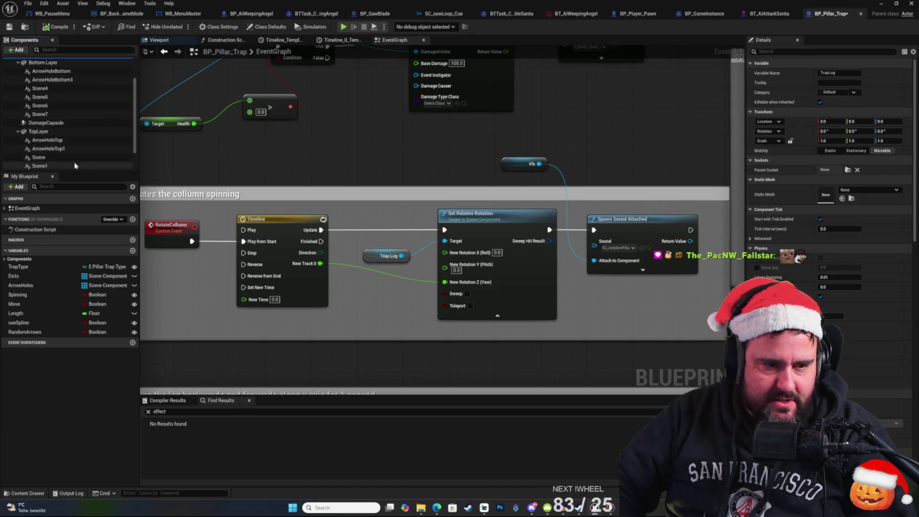
scroll(60, 131, "up", 2)
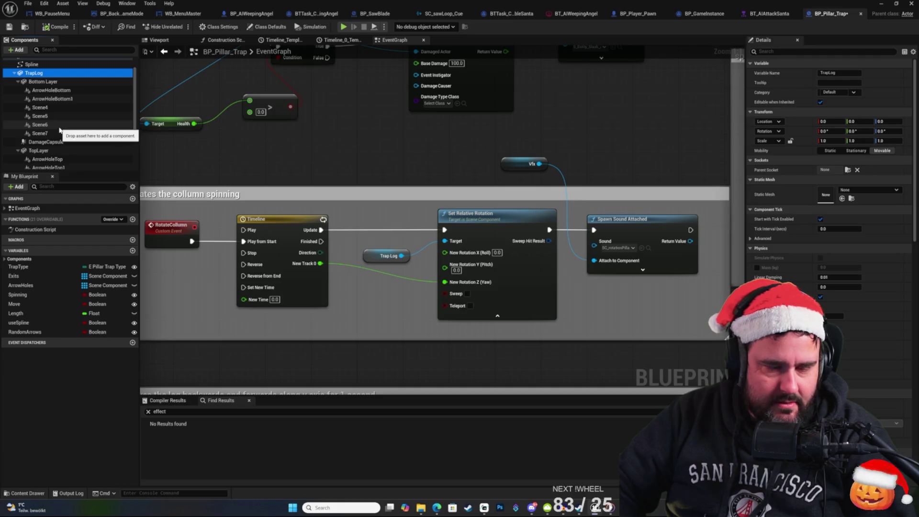
scroll(59, 130, "down", 3)
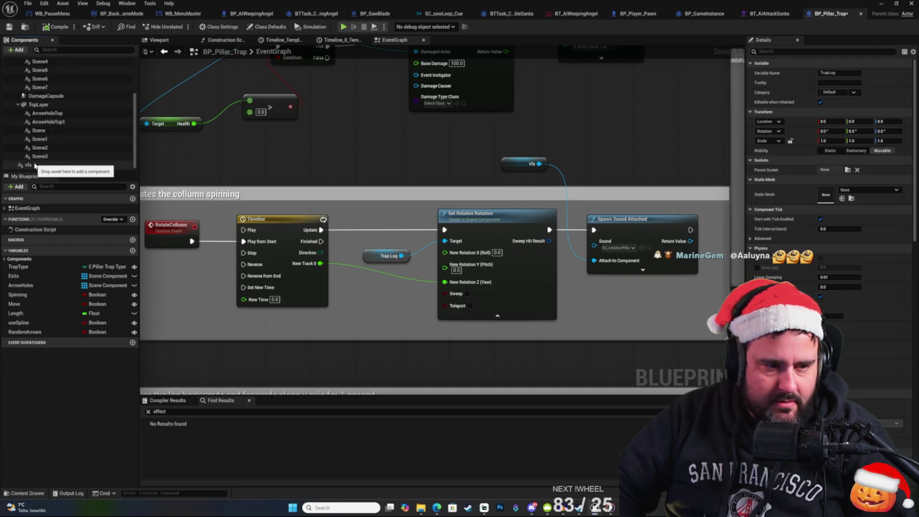
left_click(28, 166)
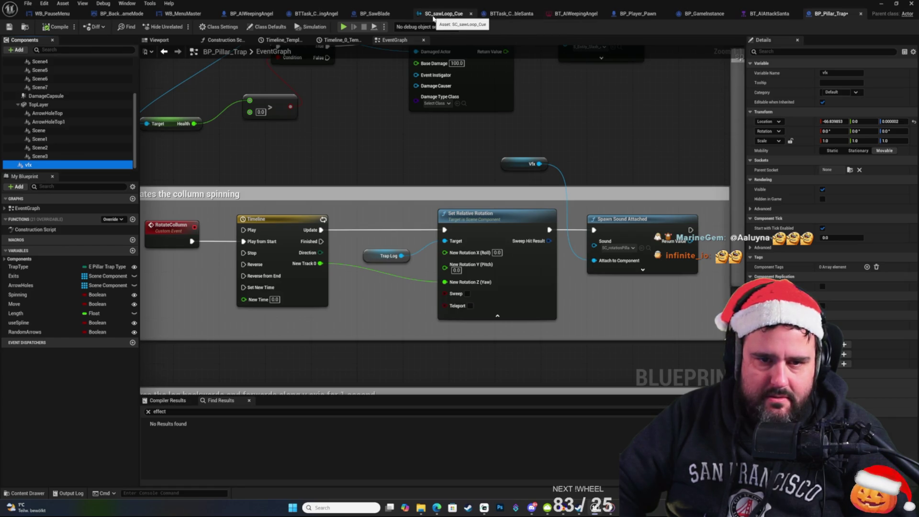
left_click(402, 18)
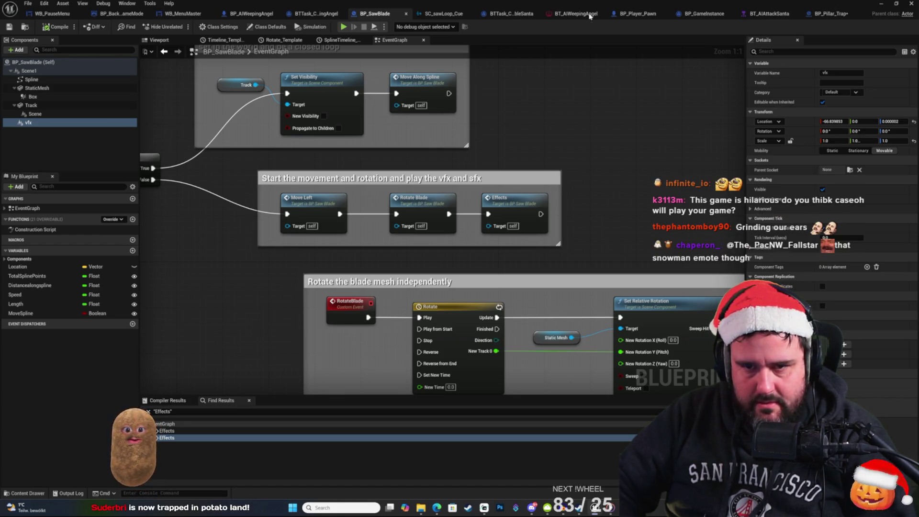
left_click(828, 14)
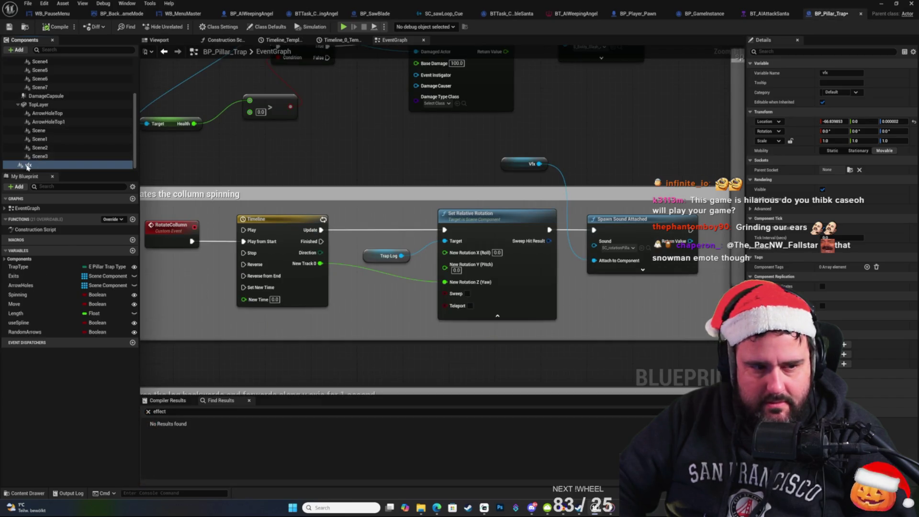
scroll(66, 117, "up", 2)
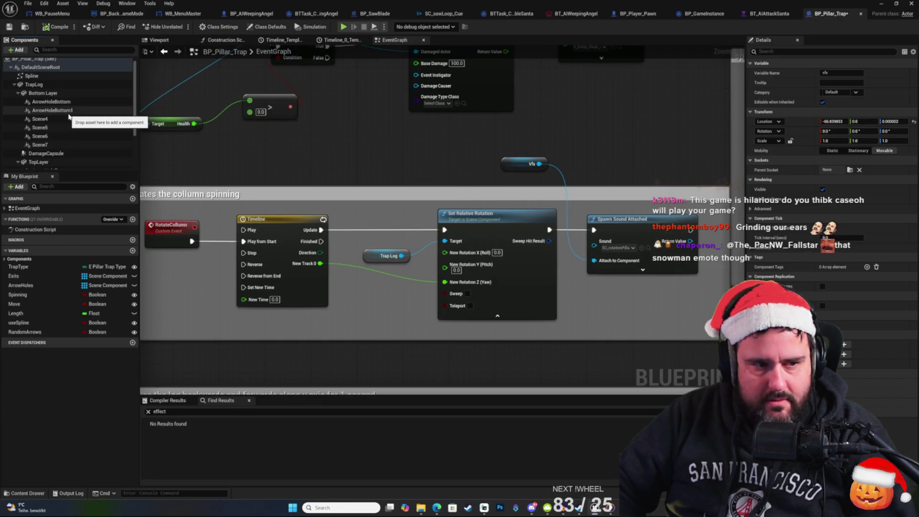
scroll(46, 165, "down", 2)
left_click_drag(44, 165, 57, 63)
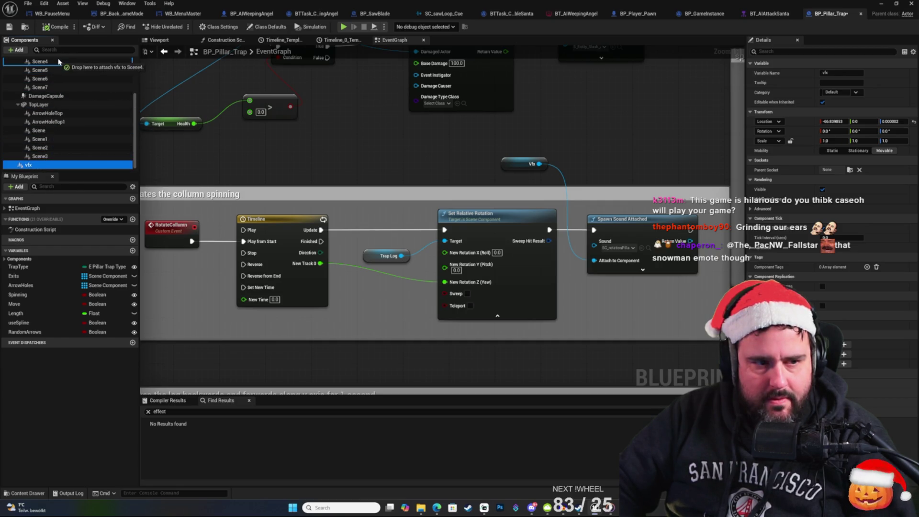
mouse_move(42, 58)
left_mouse_down()
mouse_move(72, 62)
mouse_move(96, 80)
mouse_move(129, 63)
mouse_move(65, 76)
mouse_move(54, 113)
mouse_move(47, 63)
left_mouse_up()
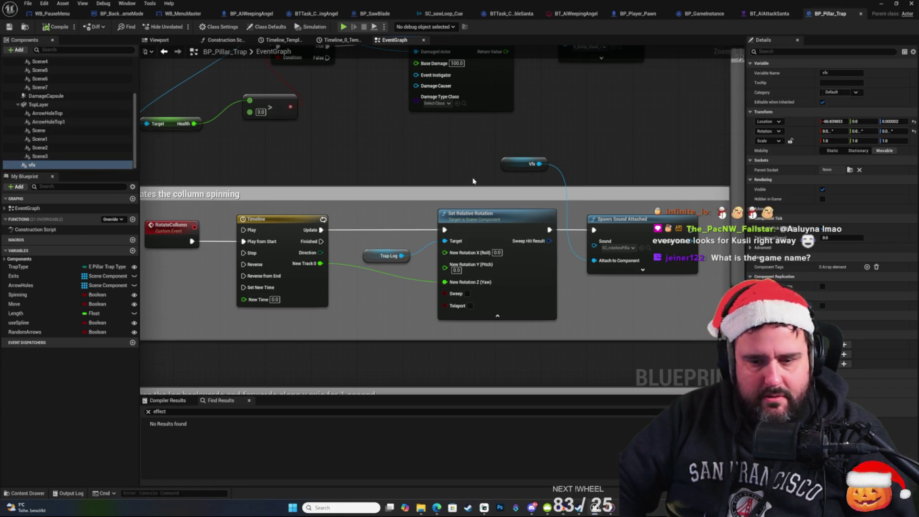
left_click(614, 271)
scroll(650, 296, "down", 3)
scroll(649, 296, "up", 2)
left_click_drag(644, 204, 634, 119)
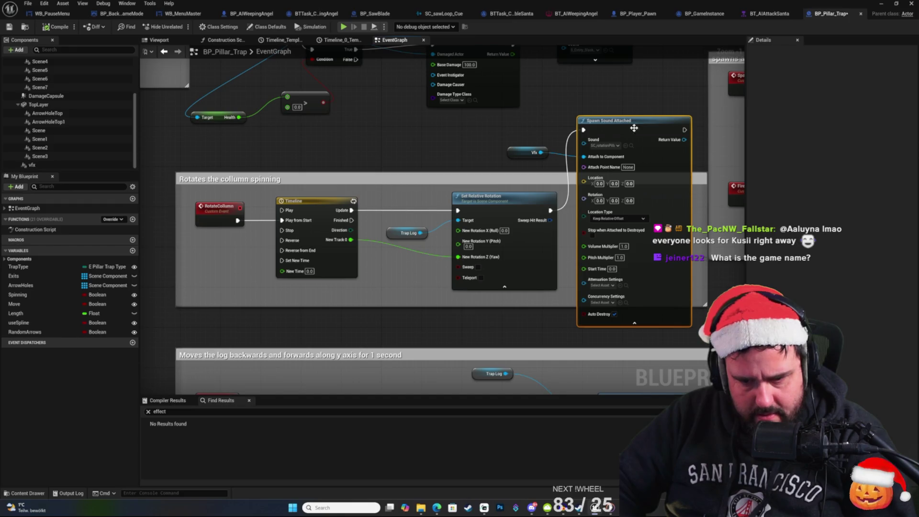
left_click(605, 302)
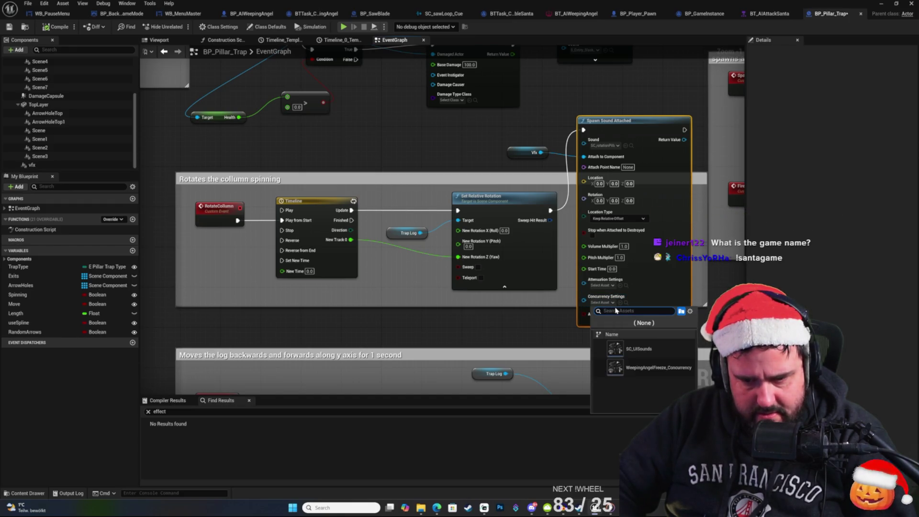
left_click(609, 305)
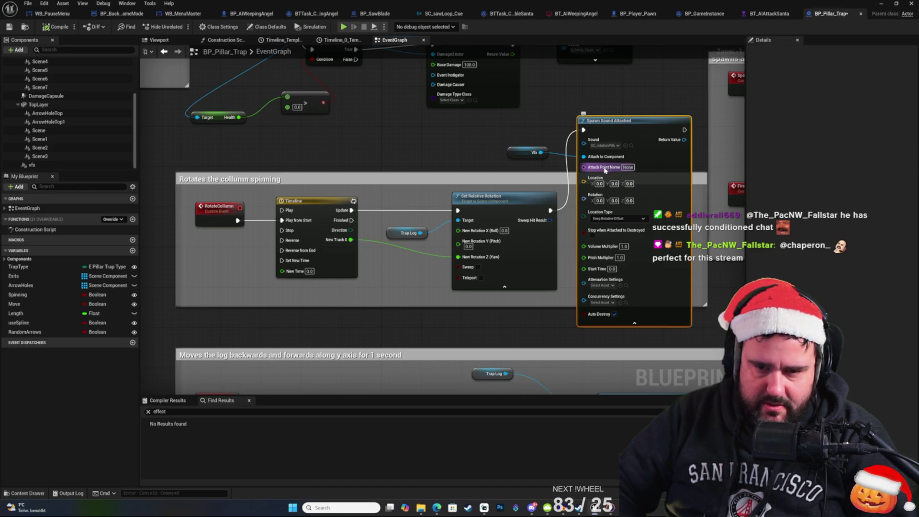
left_click(630, 325)
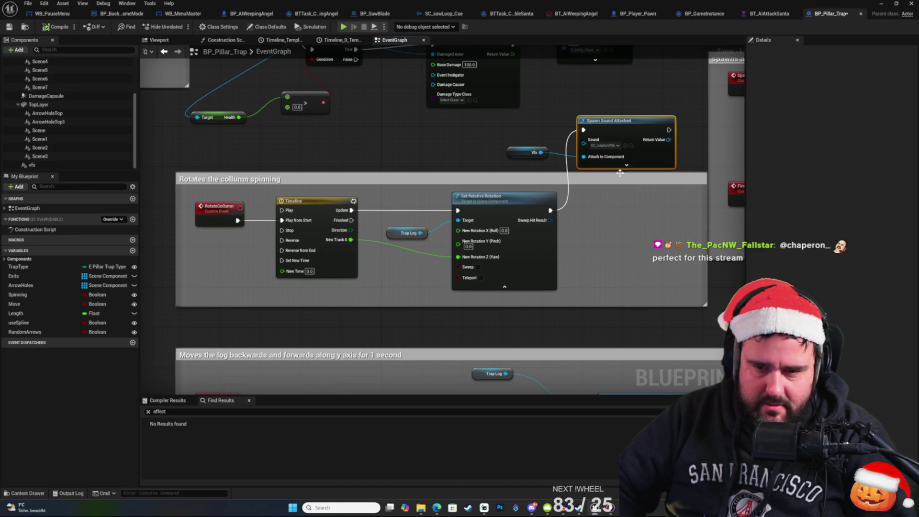
left_click_drag(623, 124, 627, 215)
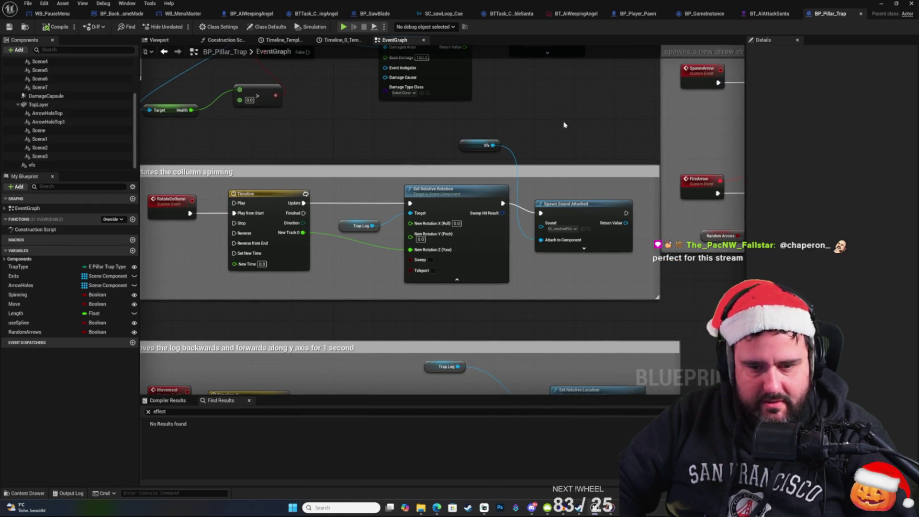
right_click(527, 100)
key("Escape")
left_click_drag(619, 137, 543, 168)
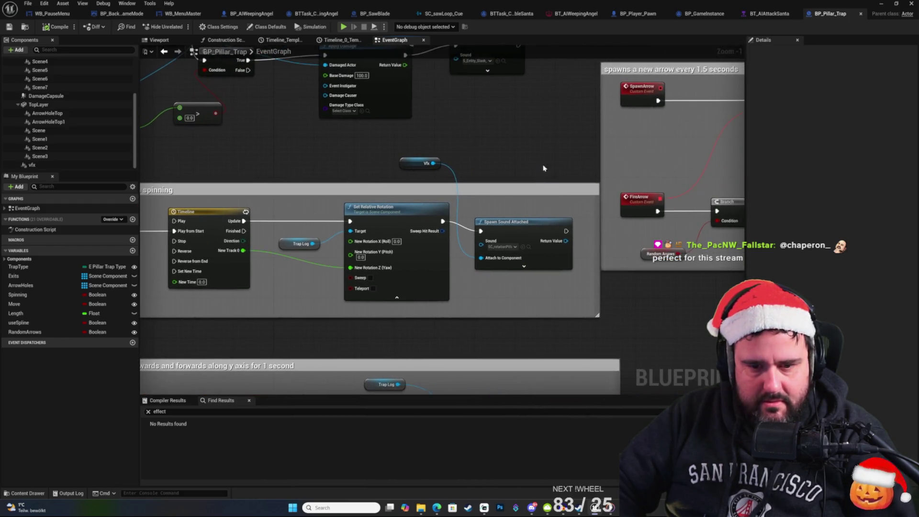
scroll(543, 168, "up", 1)
right_click(533, 150)
key("Escape")
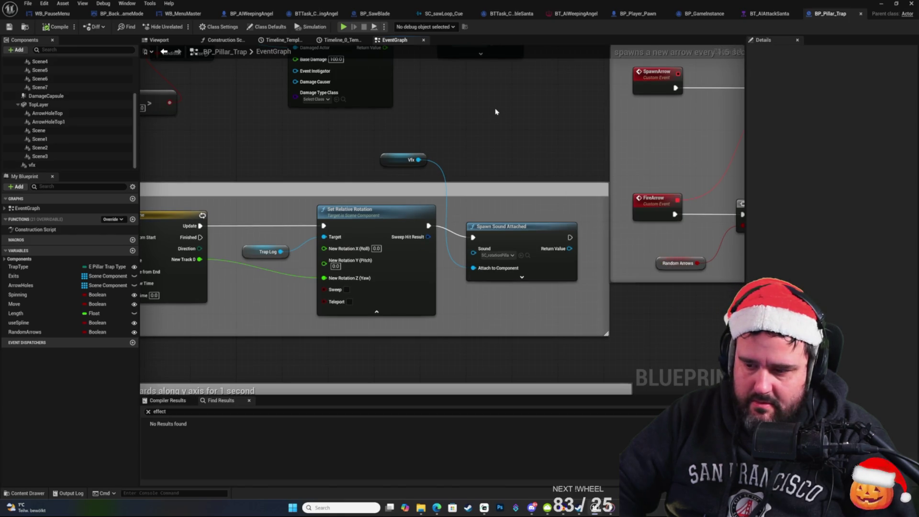
mouse_move(524, 134)
left_mouse_down()
mouse_move(536, 152)
mouse_move(526, 153)
left_mouse_up()
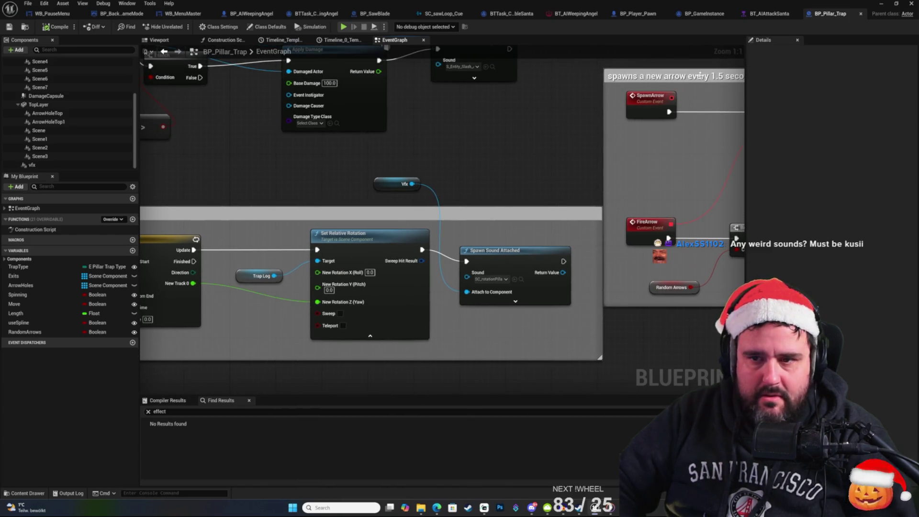
Step: Open the GameEmpty level and select a spinning column trap in the maze
left_click(879, 6)
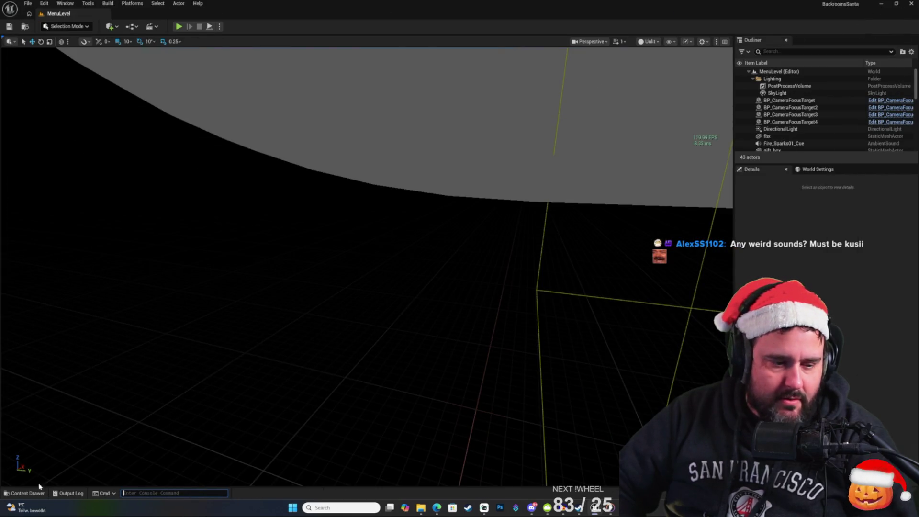
left_click(30, 493)
double_click(120, 367)
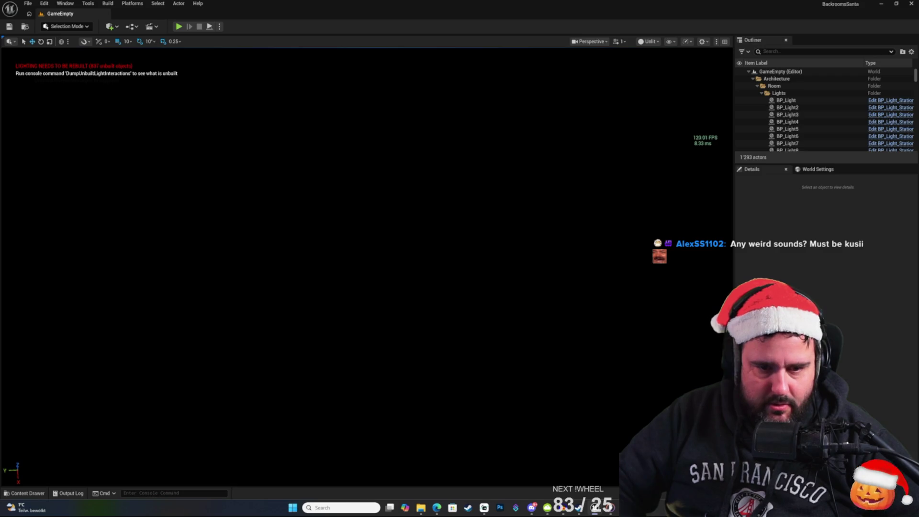
left_click(395, 199)
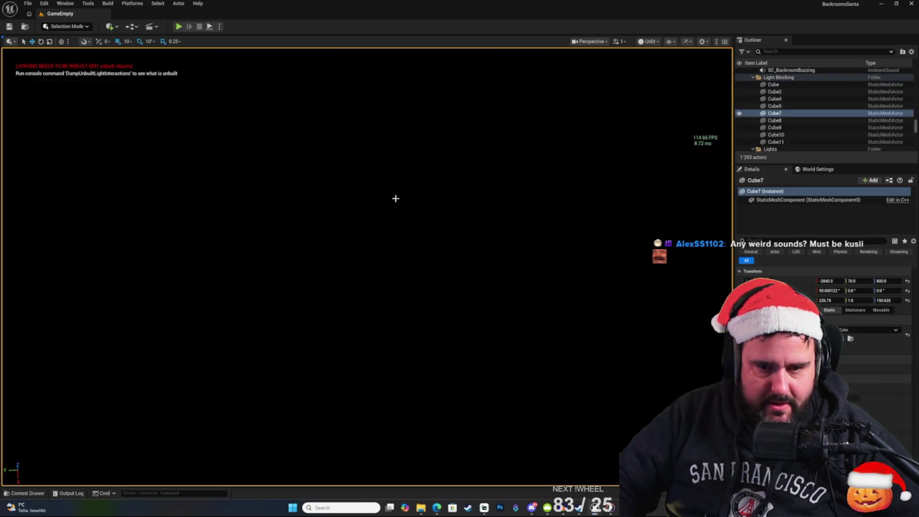
scroll(478, 296, "down", 3)
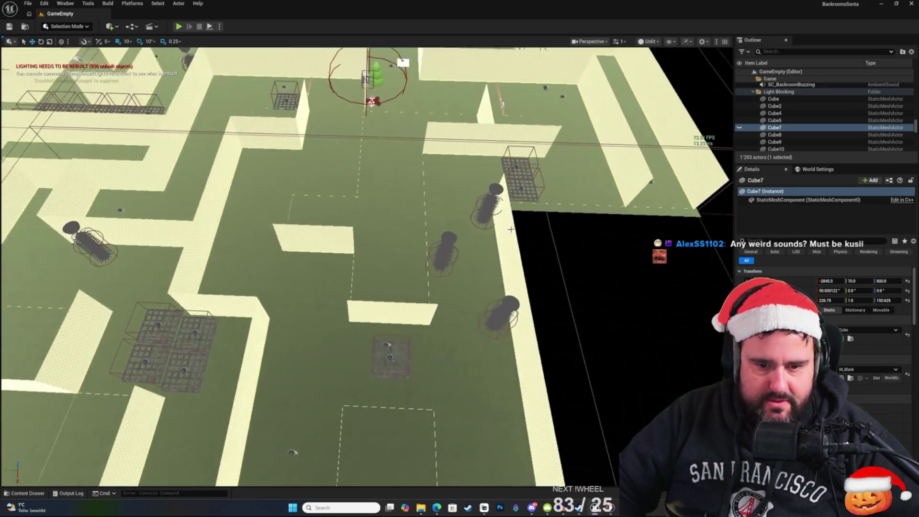
left_click(499, 332)
Step: Duplicate it as SpinningCollum9 at X -3694.84, Y 64.12 and save the level
left_click_drag(493, 334, 457, 364)
scroll(457, 365, "down", 3)
scroll(542, 357, "down", 3)
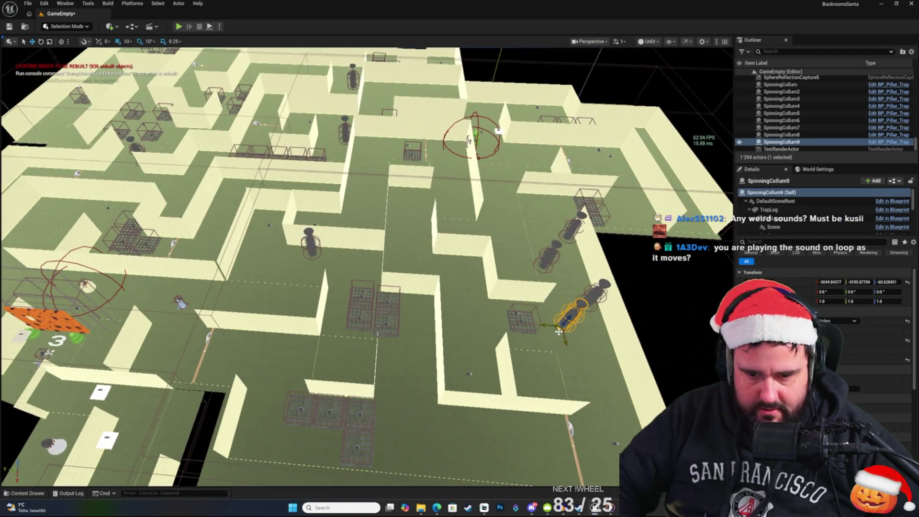
mouse_move(558, 331)
left_mouse_down()
mouse_move(362, 286)
mouse_move(12, 230)
mouse_move(189, 227)
left_mouse_up()
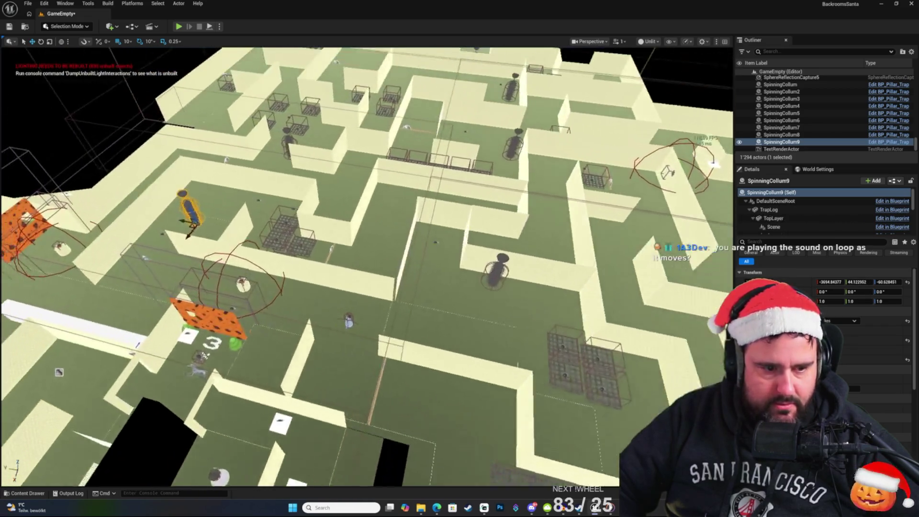
key("f")
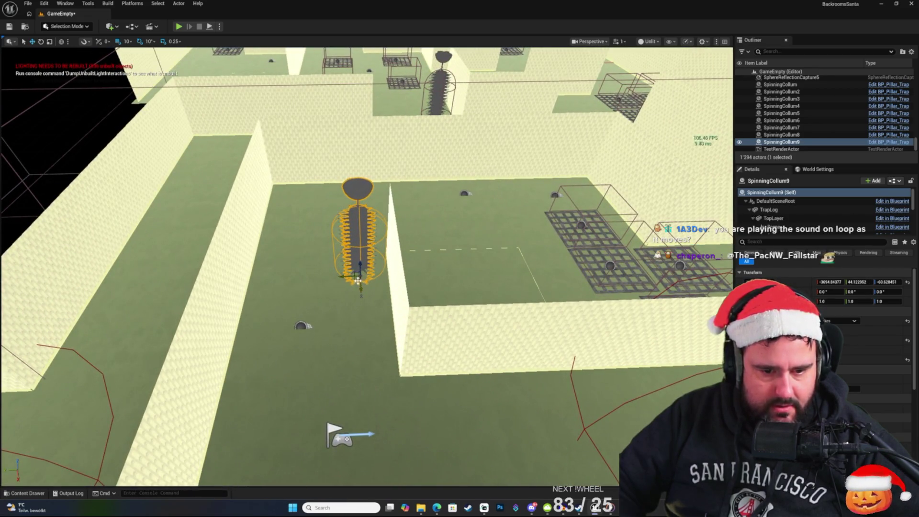
mouse_move(358, 281)
left_mouse_down()
mouse_move(293, 279)
mouse_move(351, 280)
left_mouse_up()
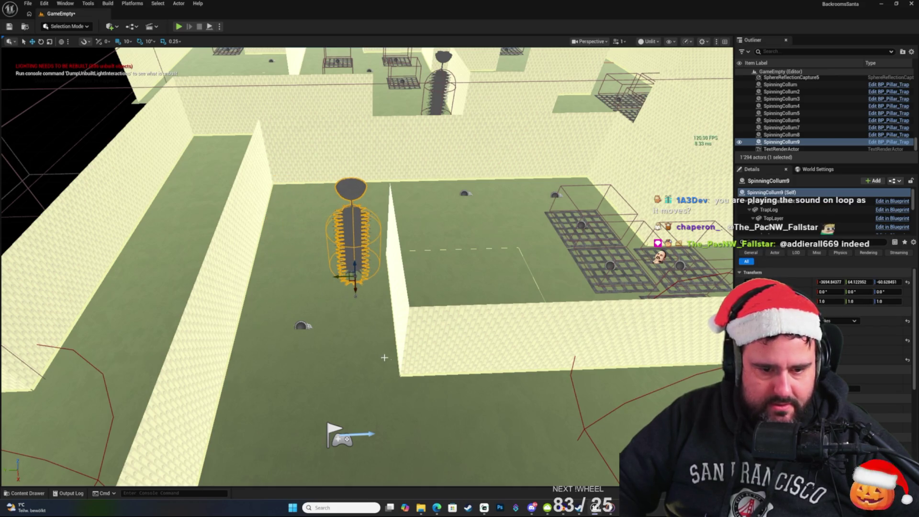
left_click_drag(384, 357, 260, 252)
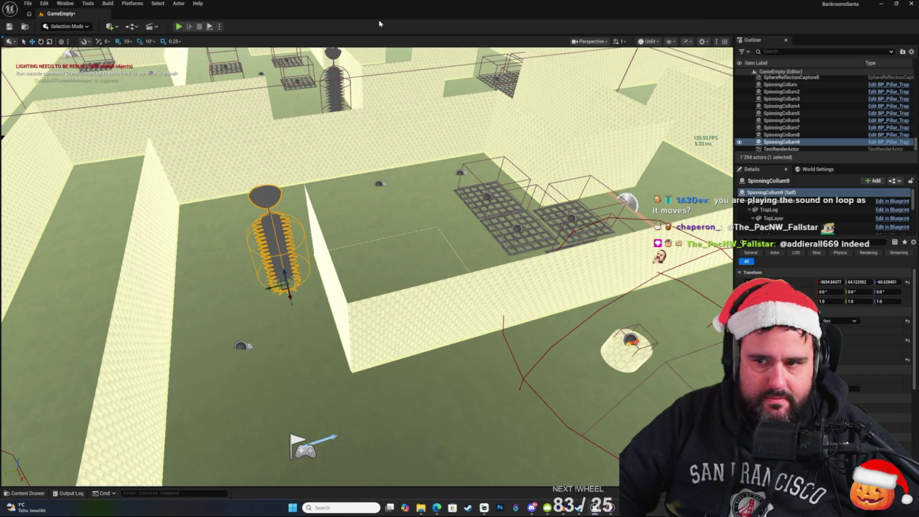
key("ctrl+s")
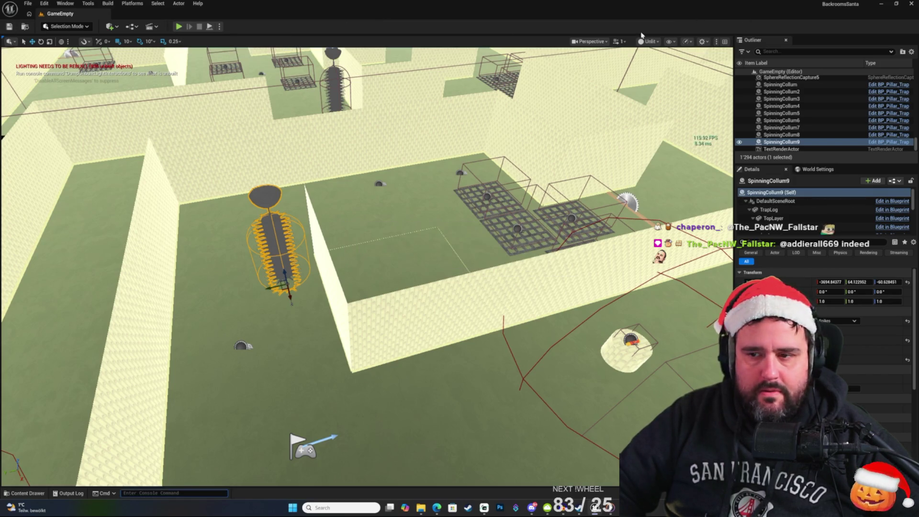
left_click(26, 492)
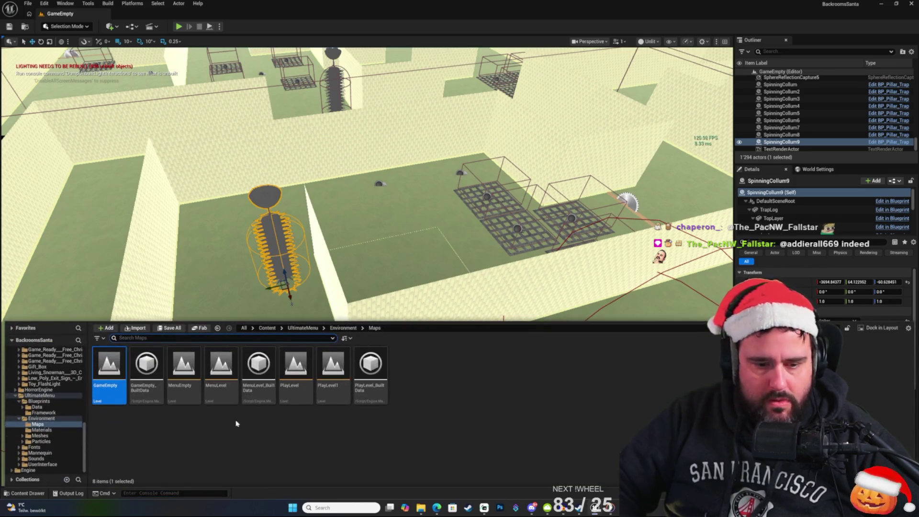
Step: Load MenuLevel, play through the title, New Game and story screens to the spinning column, then stop
double_click(221, 369)
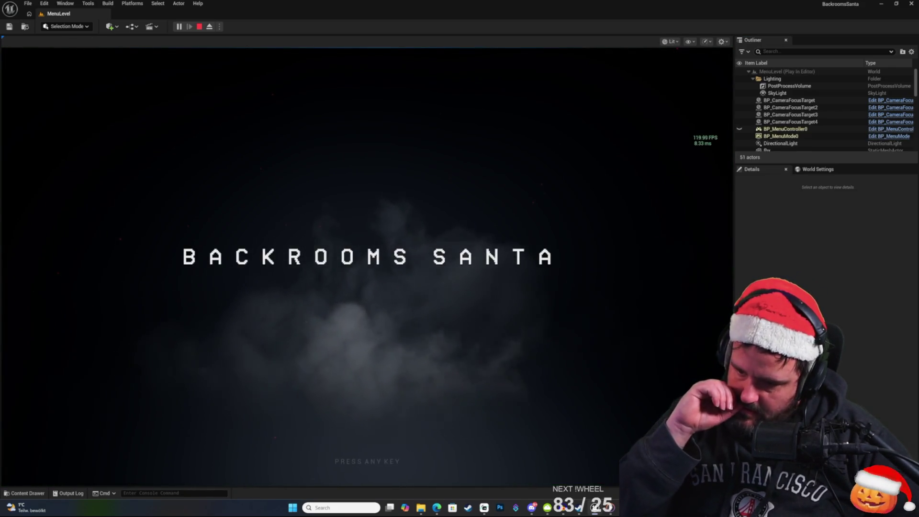
key("space")
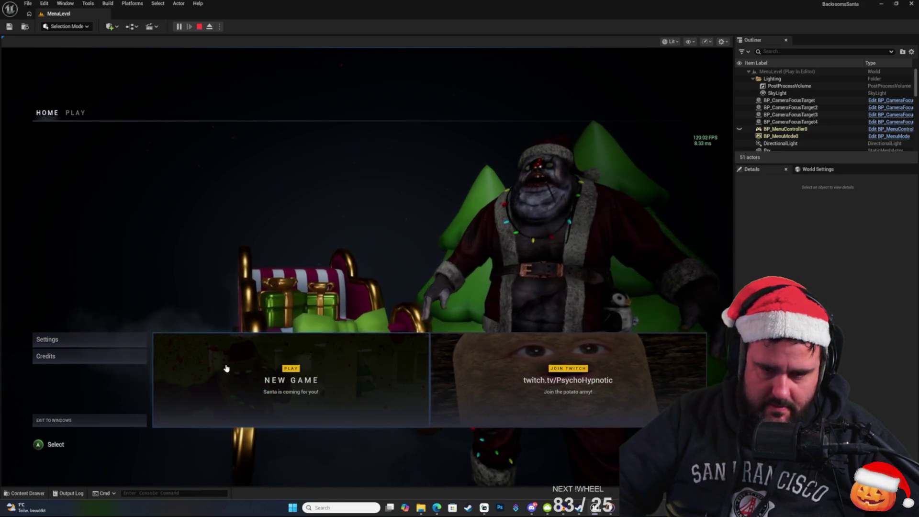
left_click(226, 367)
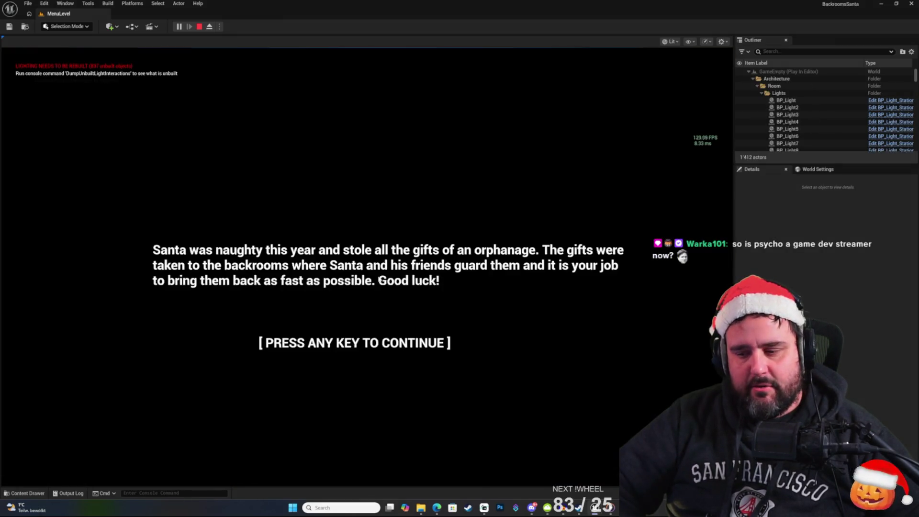
left_click(386, 280)
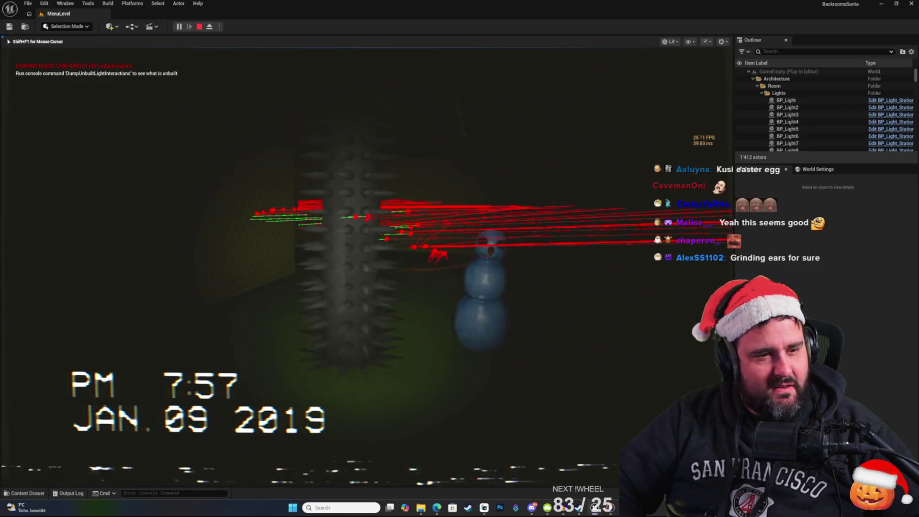
key("Escape")
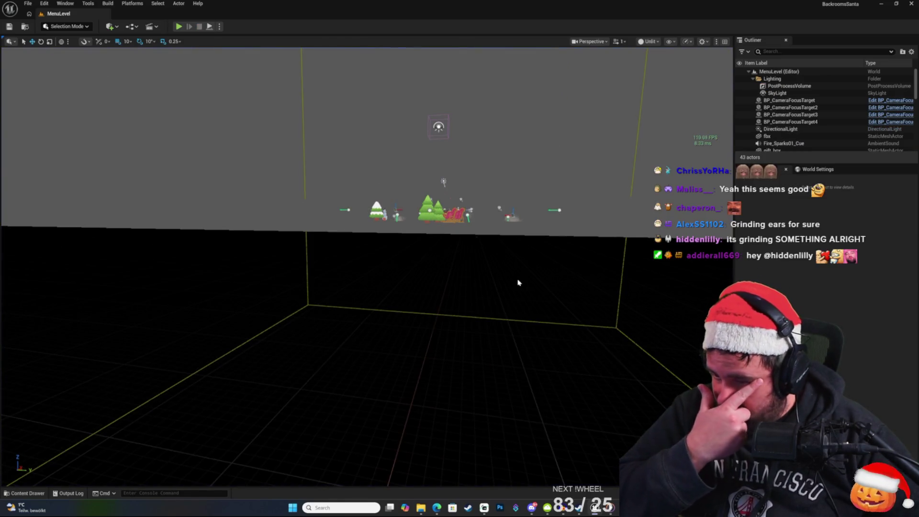
Step: In BP_Pillar_Trap, cut the Vfx and Spawn Sound Attached nodes out of the column rotation logic
key("alt+Tab")
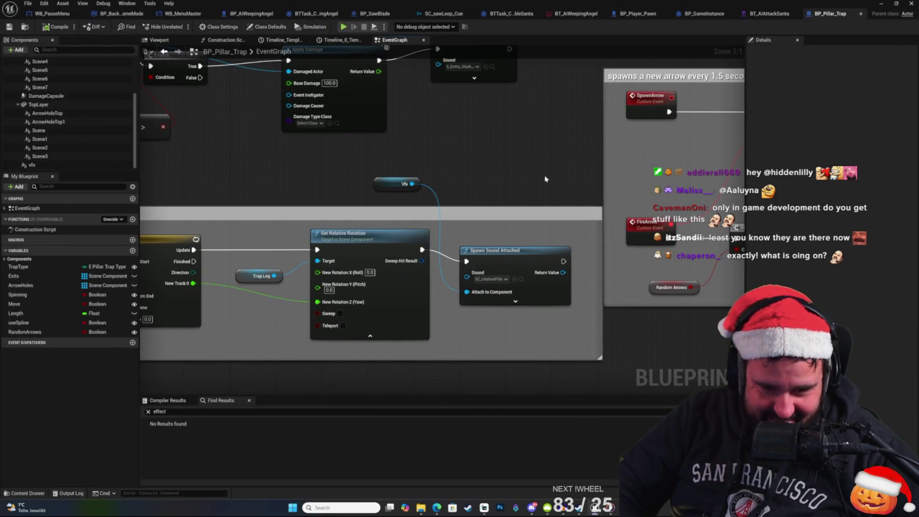
right_click(544, 179)
left_click(456, 147)
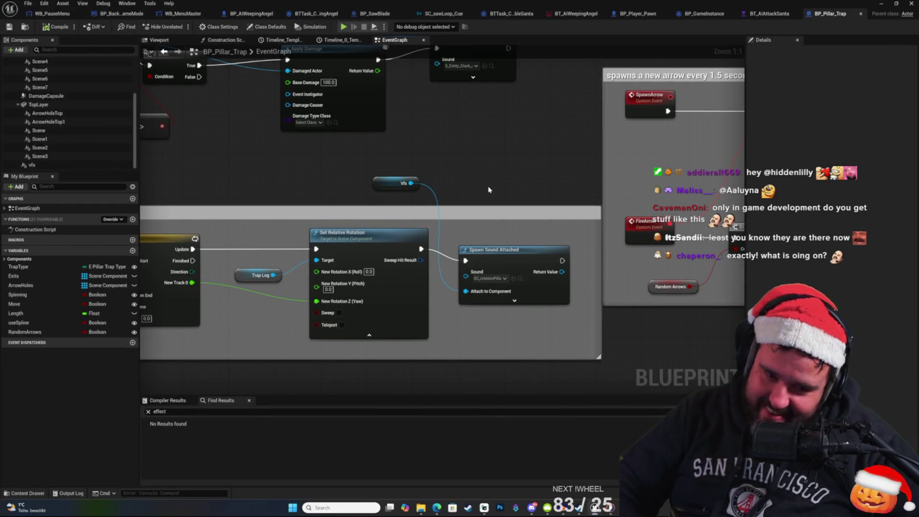
mouse_move(407, 219)
left_mouse_down()
mouse_move(561, 211)
mouse_move(613, 188)
left_mouse_up()
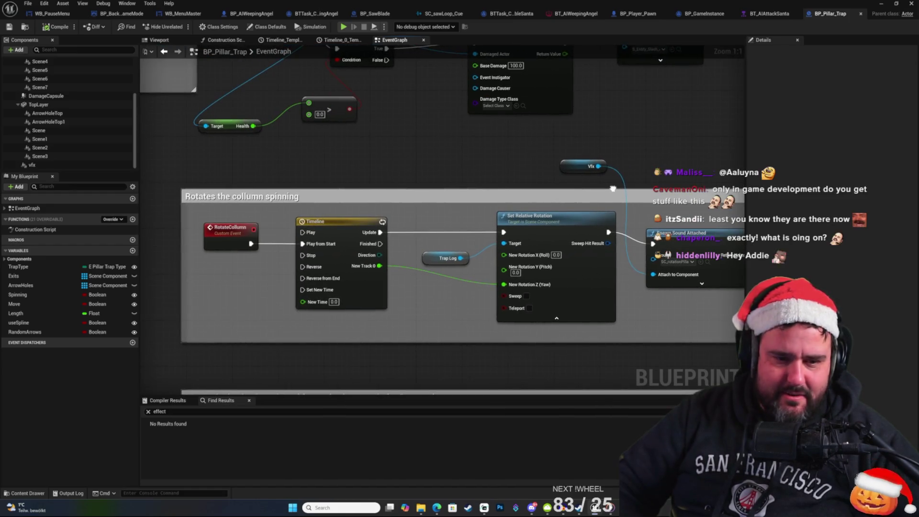
left_click_drag(351, 240, 360, 238)
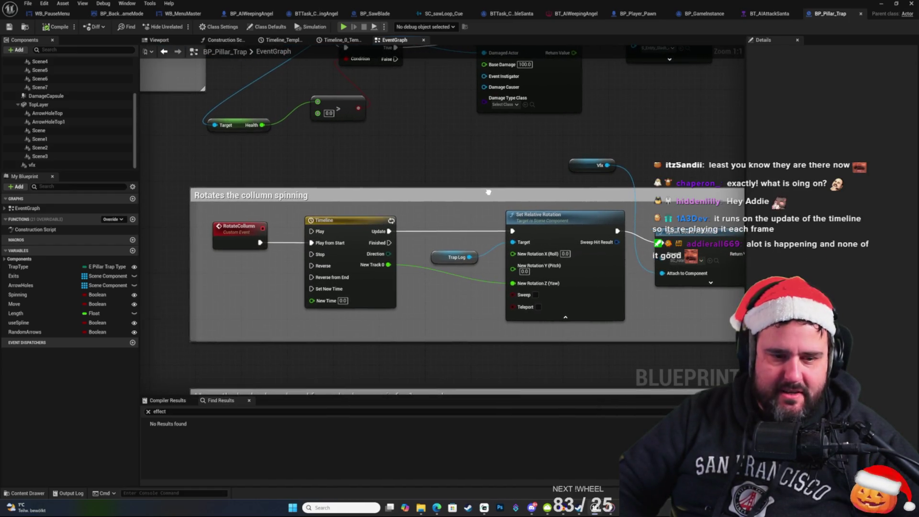
right_click(698, 212)
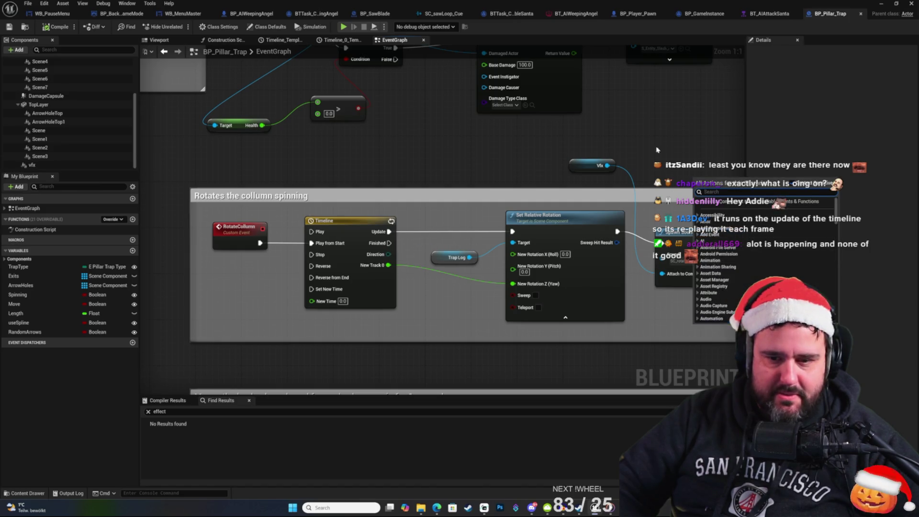
left_click(592, 165)
left_click(691, 232, "ctrl")
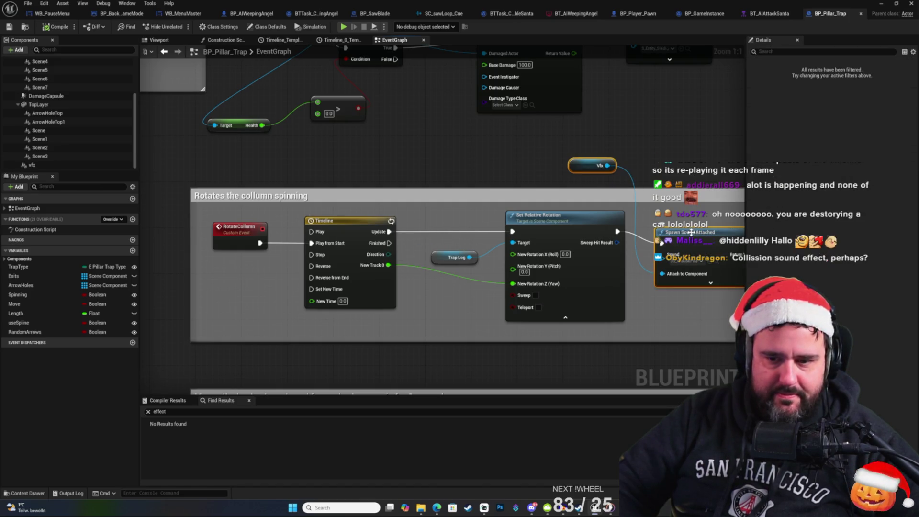
key("Delete")
Step: Paste the sound nodes after RotateCollumn and wire them into the Timeline's Play from Start, with Vfx as the attach target
left_click_drag(479, 164, 717, 178)
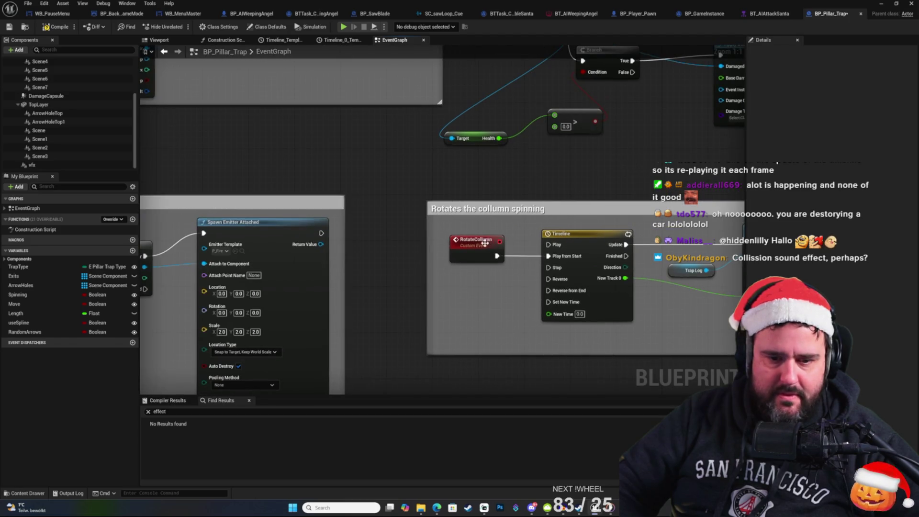
left_click_drag(485, 242, 388, 242)
key("ctrl+v")
mouse_move(509, 237)
left_mouse_down()
mouse_move(462, 233)
mouse_move(427, 256)
left_mouse_up()
mouse_move(525, 256)
left_mouse_down()
mouse_move(546, 245)
mouse_move(549, 258)
left_mouse_up()
left_click(563, 189)
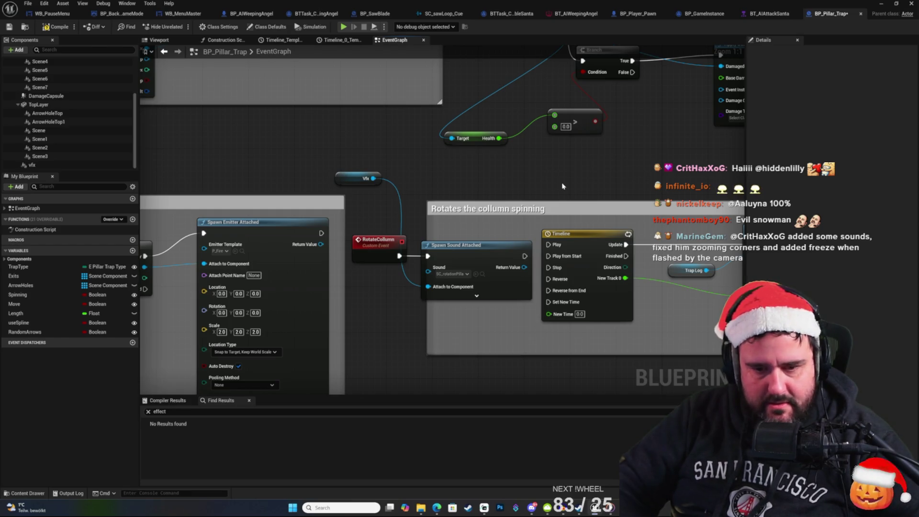
mouse_move(524, 256)
left_mouse_down()
mouse_move(544, 260)
mouse_move(427, 257)
left_mouse_up()
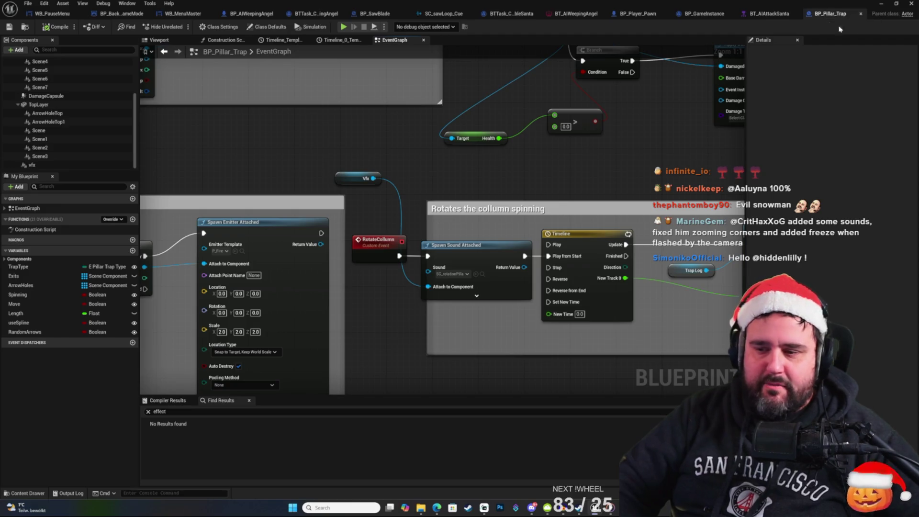
left_click(881, 3)
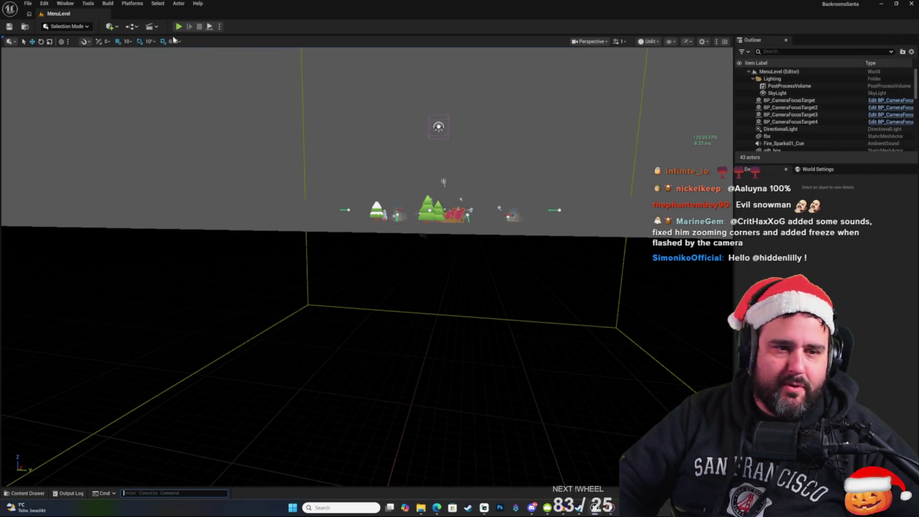
Step: Play-test again through the title, New Game and story to the spinning column beside the snowman, then stop
key("alt+p")
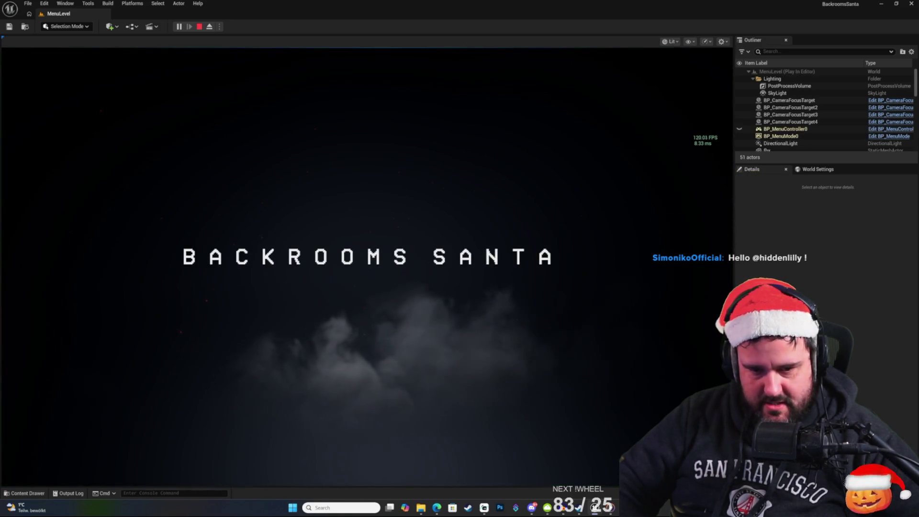
left_click(369, 291)
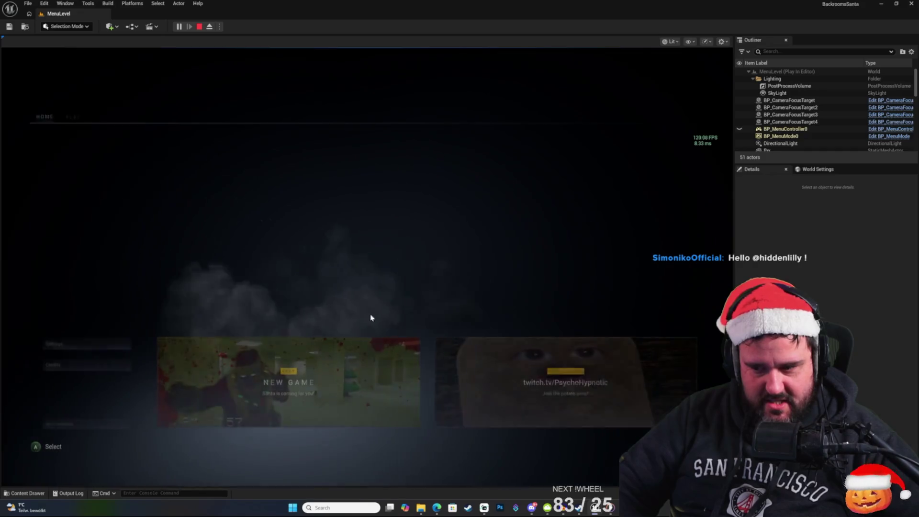
left_click(349, 409)
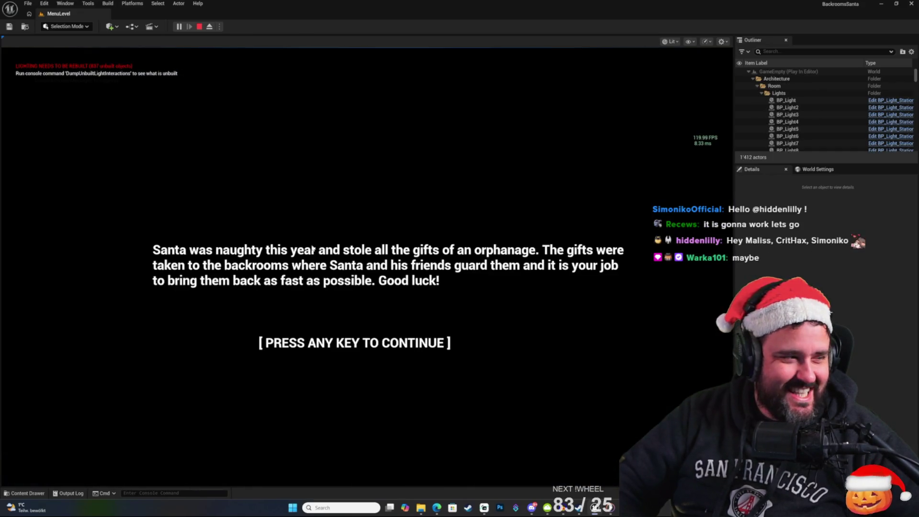
left_click(314, 240)
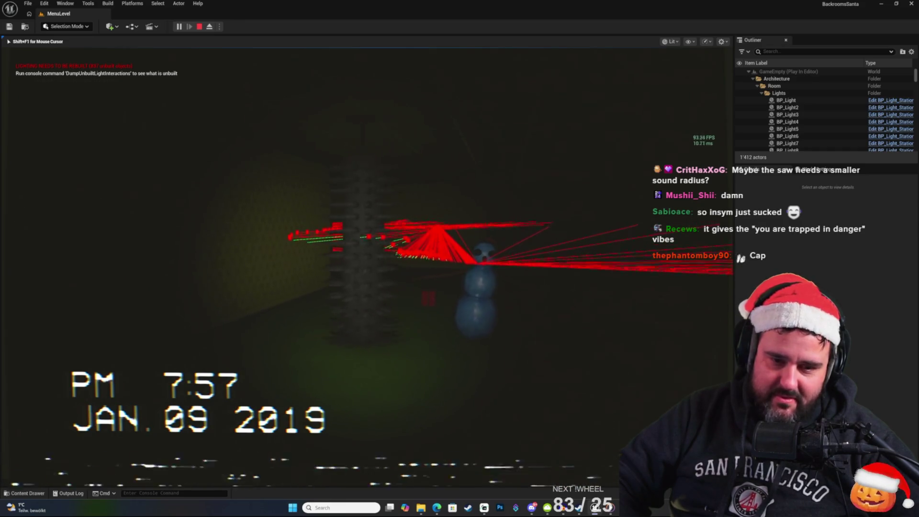
key("Escape")
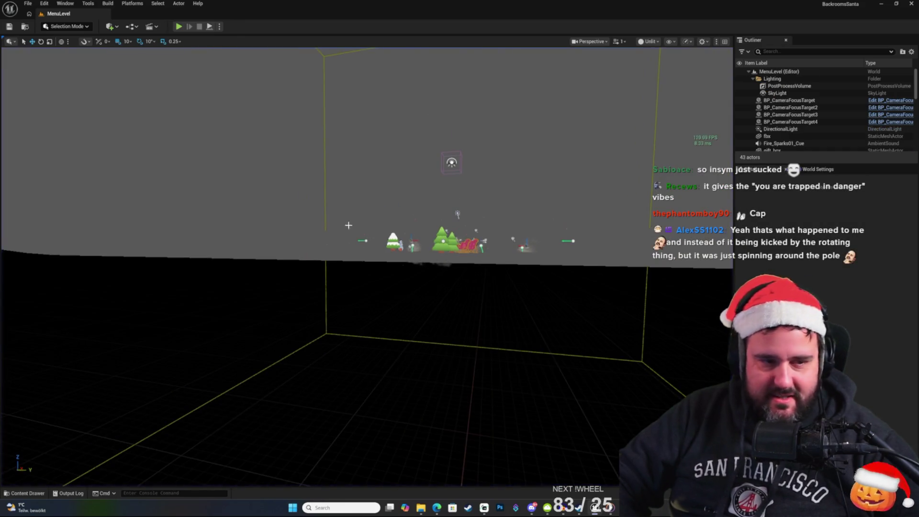
Step: Review BP_Pillar_Trap's upper rotation-sound logic, then minimize the Blueprint editor to show MenuLevel
key("alt+Tab")
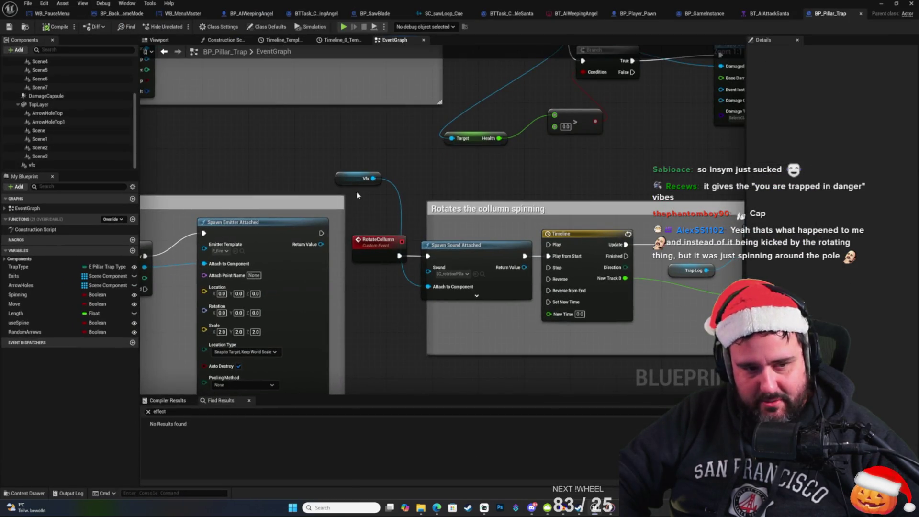
scroll(274, 155, "up", 1)
left_click_drag(274, 155, 318, 170)
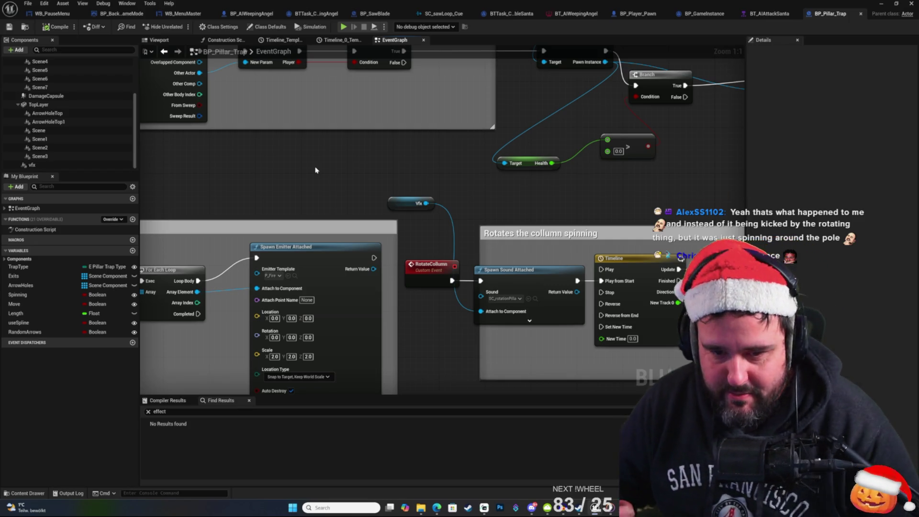
right_click(311, 177)
left_click(272, 180)
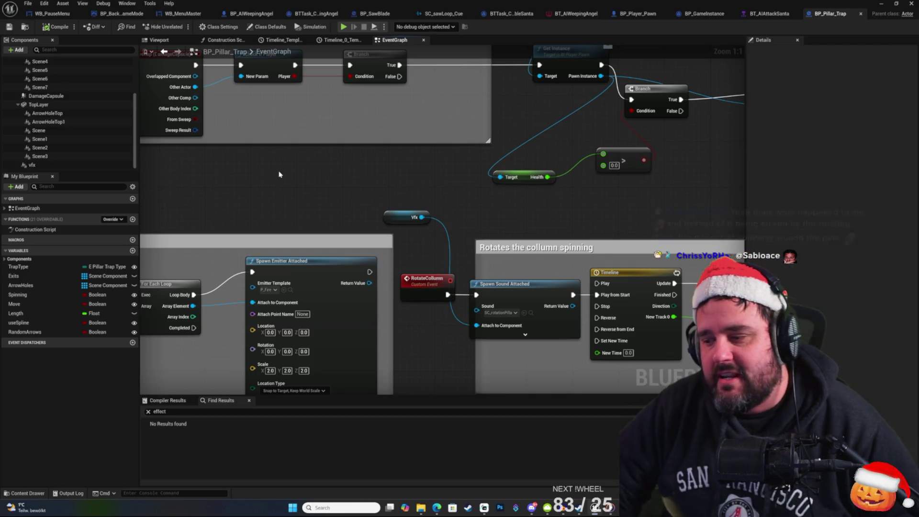
right_click(314, 194)
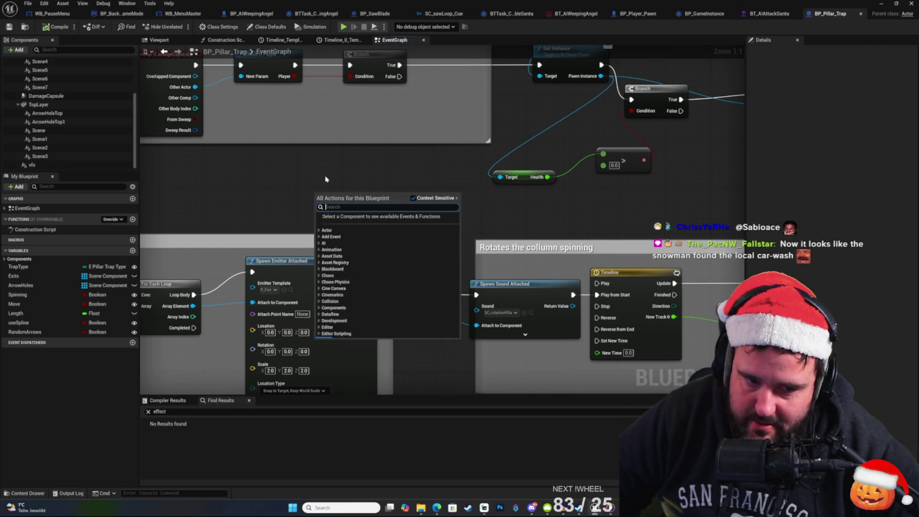
left_click(322, 174)
right_click(319, 176)
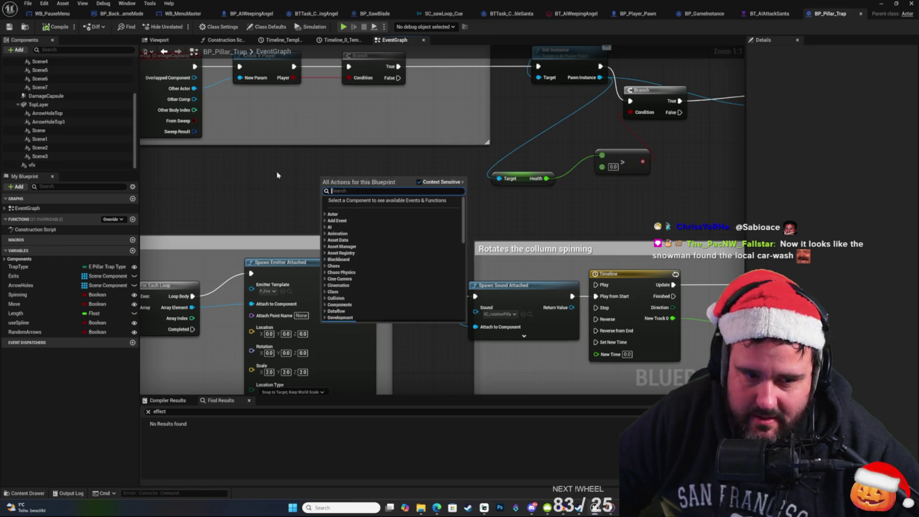
right_click(276, 171)
left_click(234, 156)
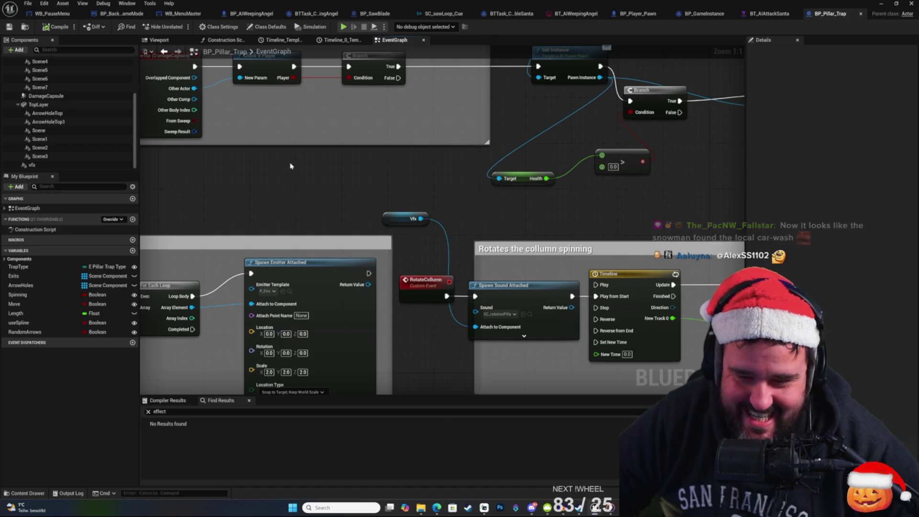
right_click(334, 192)
key("Escape")
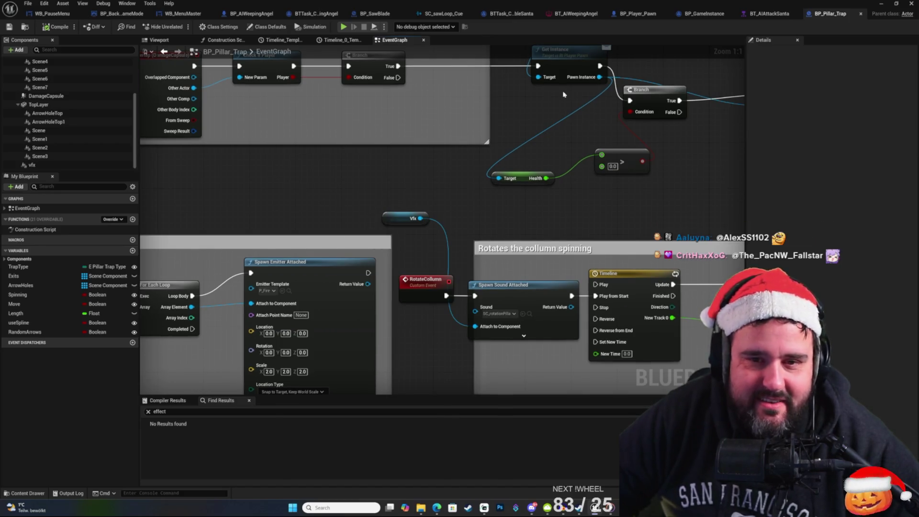
left_click(880, 7)
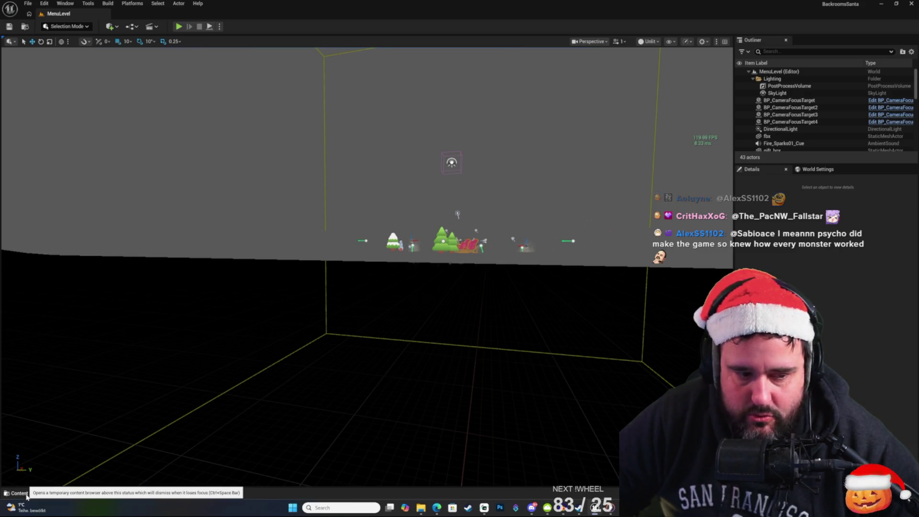
Step: Open the GameEmpty map and delete the SpinningColum9 pillar trap from the level
left_click(19, 492)
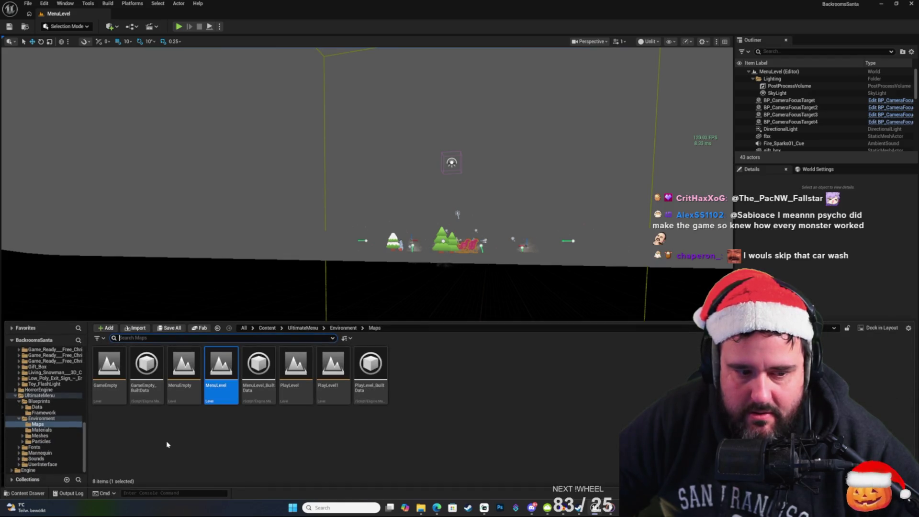
double_click(110, 374)
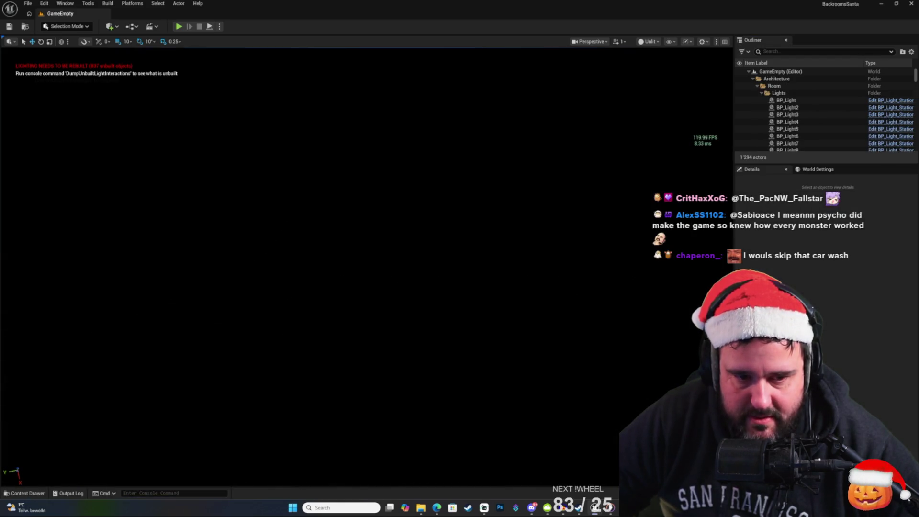
left_click(332, 209)
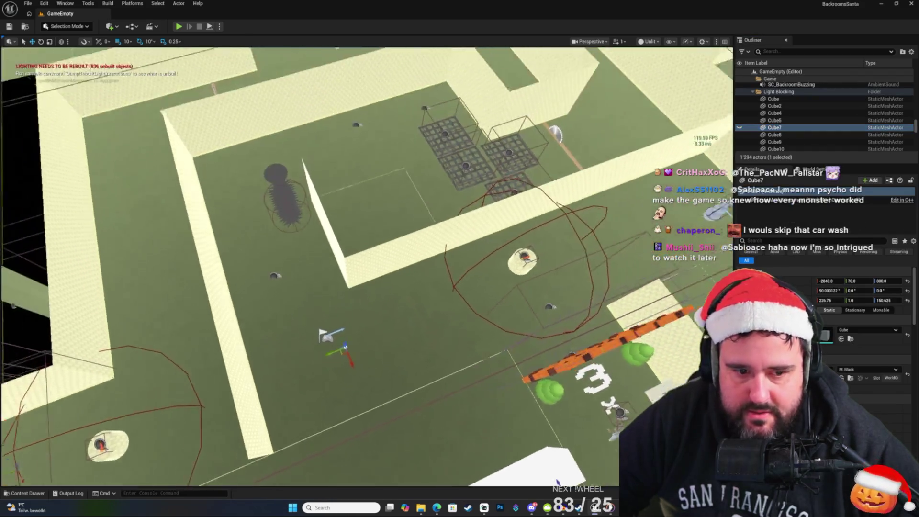
scroll(363, 268, "down", 5)
left_click(366, 270)
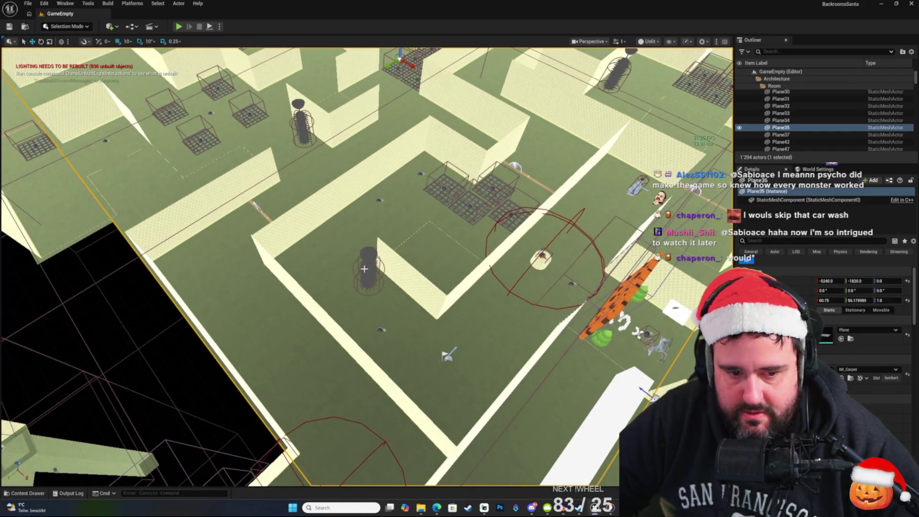
key("Delete")
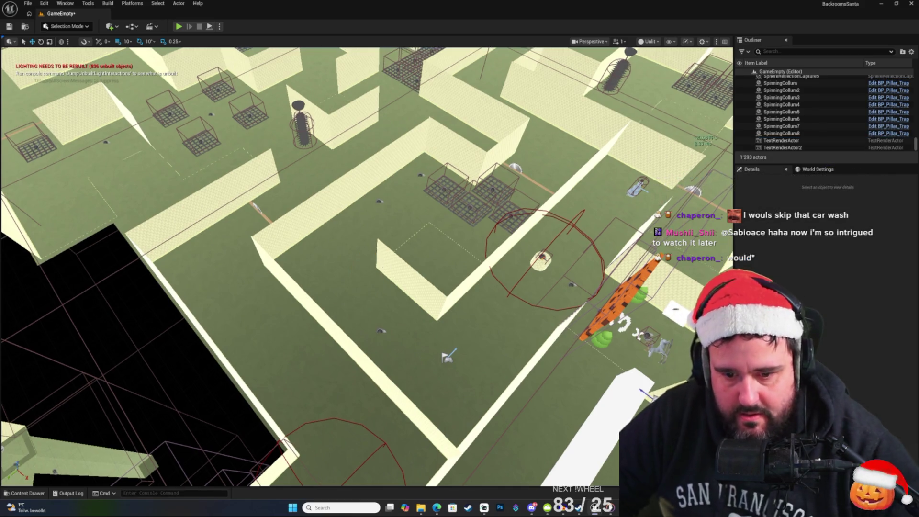
Step: Frame the view on the Player Start and switch back to the BP_GameInstance Blueprint
scroll(363, 268, "down", 4)
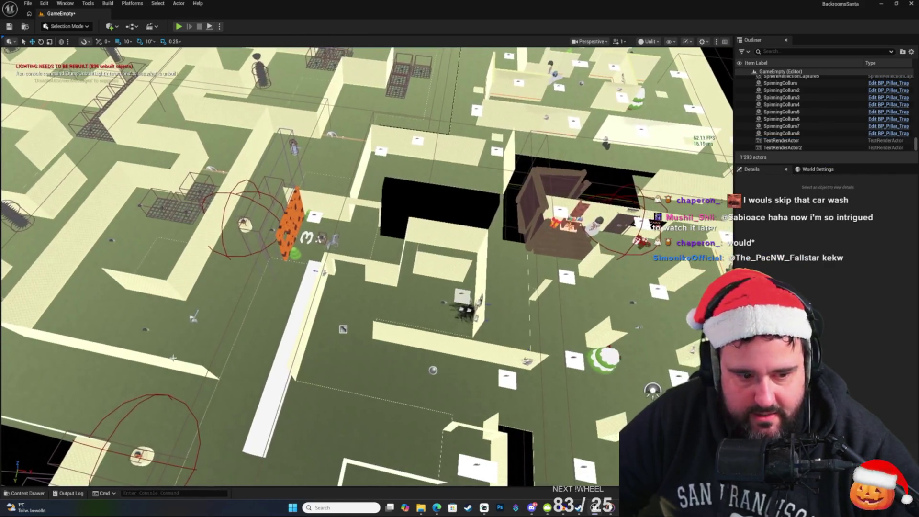
left_click(201, 326)
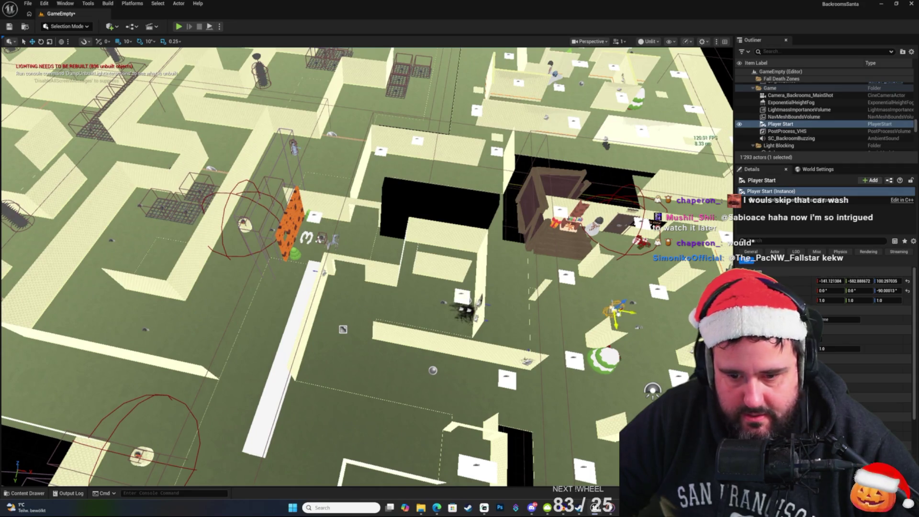
key("f")
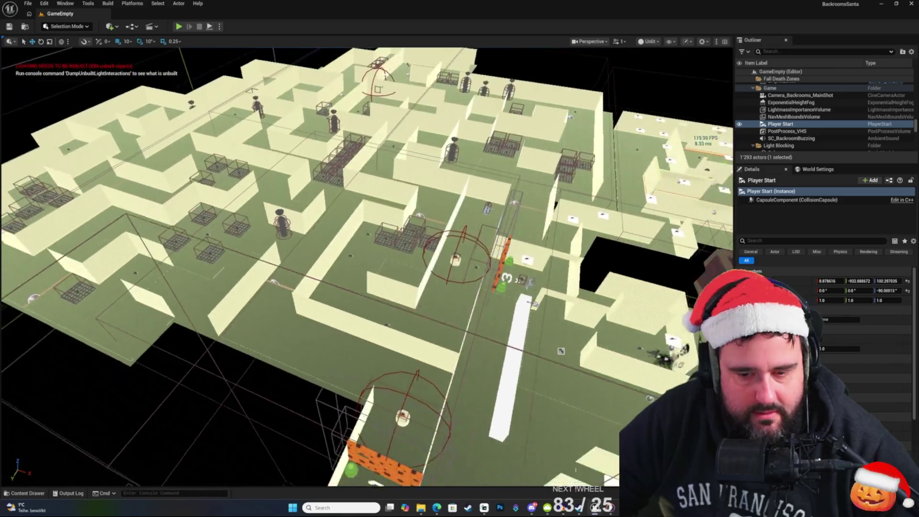
key("ctrl+space")
key("alt+Tab")
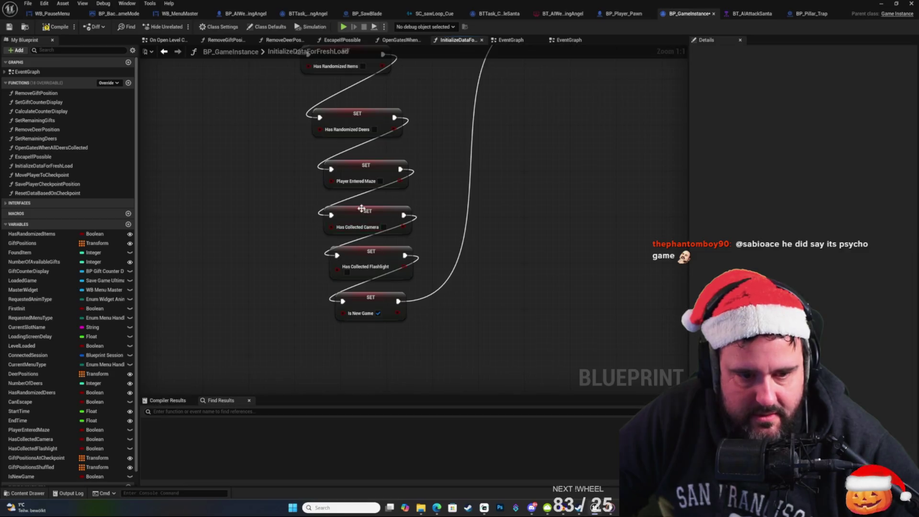
Step: Save BP_GameInstance, whose InitializeDataForFreshLoad chains Set nodes ending with Is New Game
left_click(9, 27)
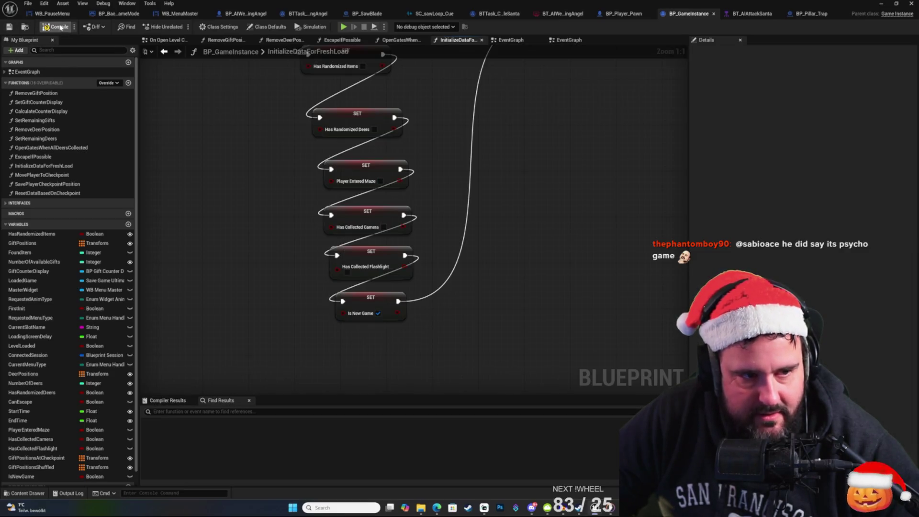
right_click(515, 176)
left_click(543, 151)
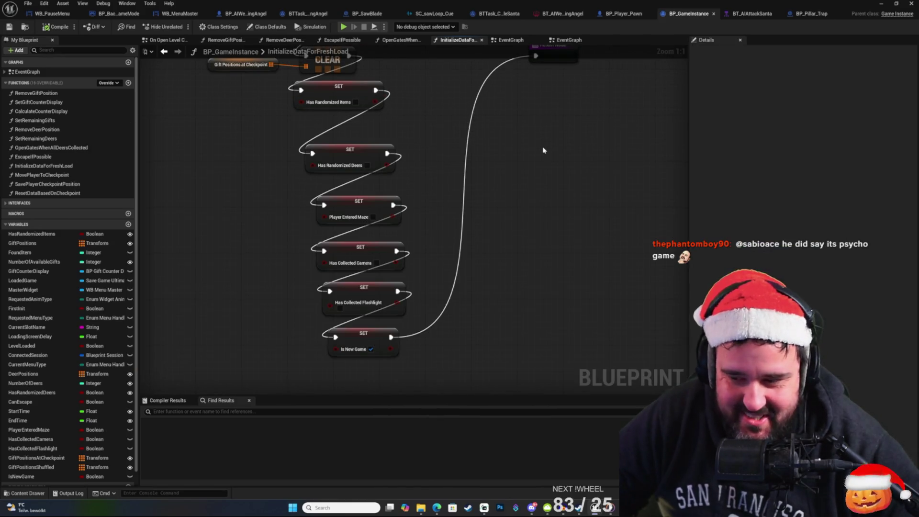
right_click(549, 154)
left_click(45, 49)
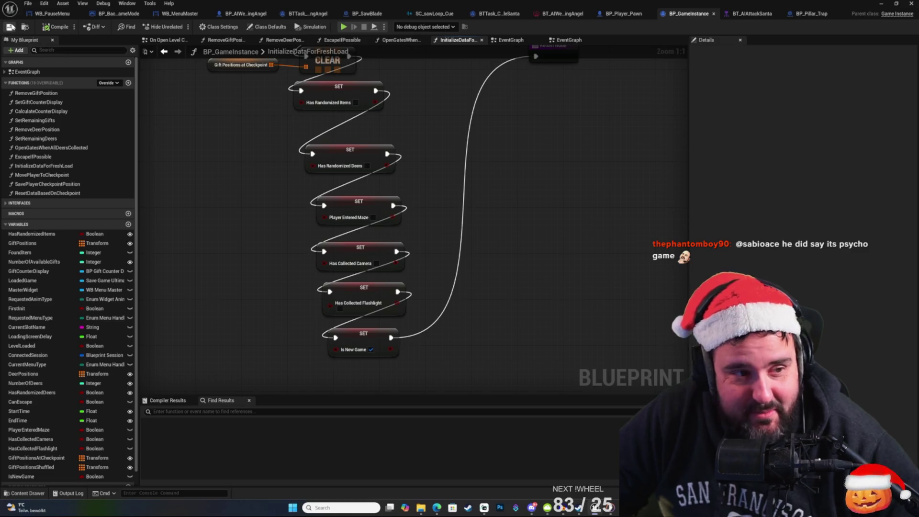
key("alt+Tab")
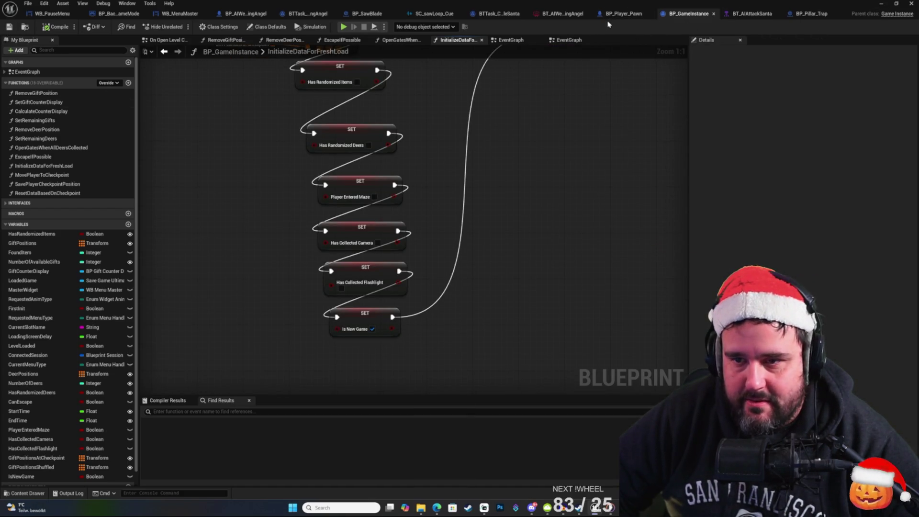
Step: Set BTTask_ChaseWeepingAngel's Line Trace By Channel Draw Debug Type to None and save the task
left_click(308, 14)
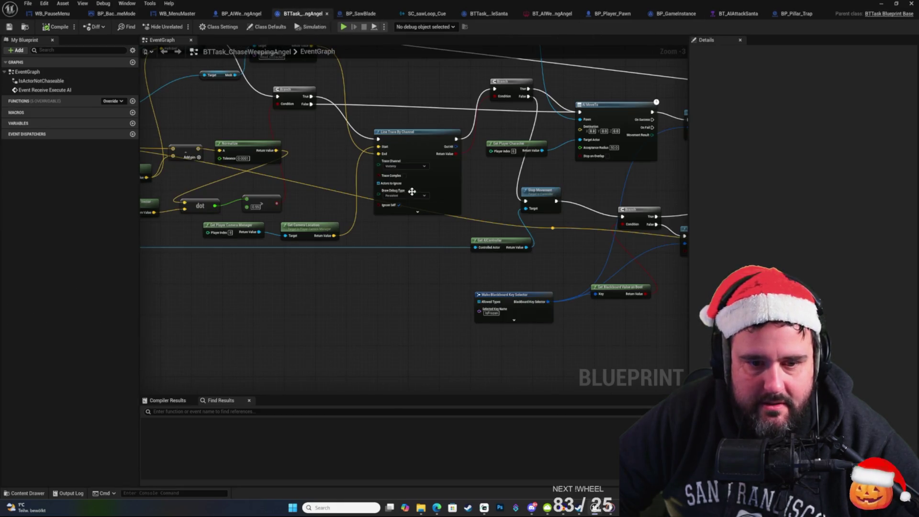
scroll(421, 181, "up", 2)
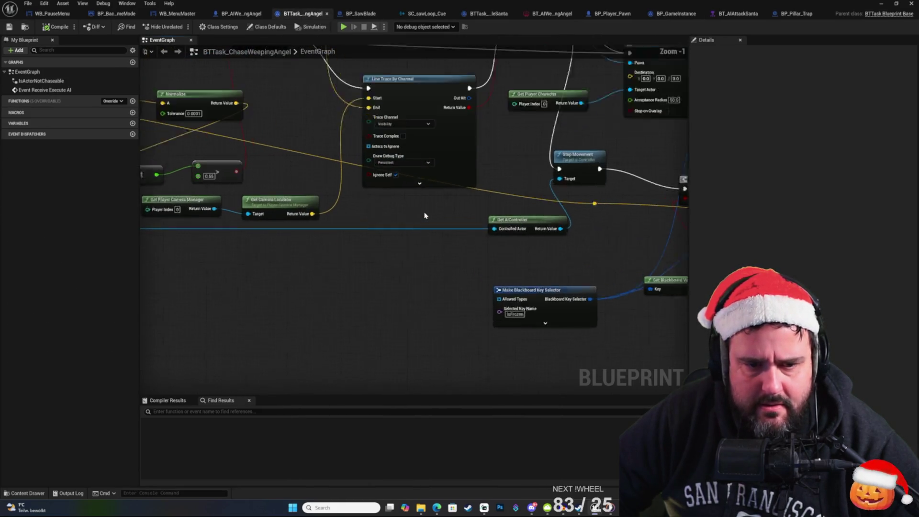
left_click(420, 155)
left_click(392, 165)
left_click(9, 26)
Step: Follow the chase graph through Move To and the sound branch to Finish Execute
scroll(433, 235, "down", 3)
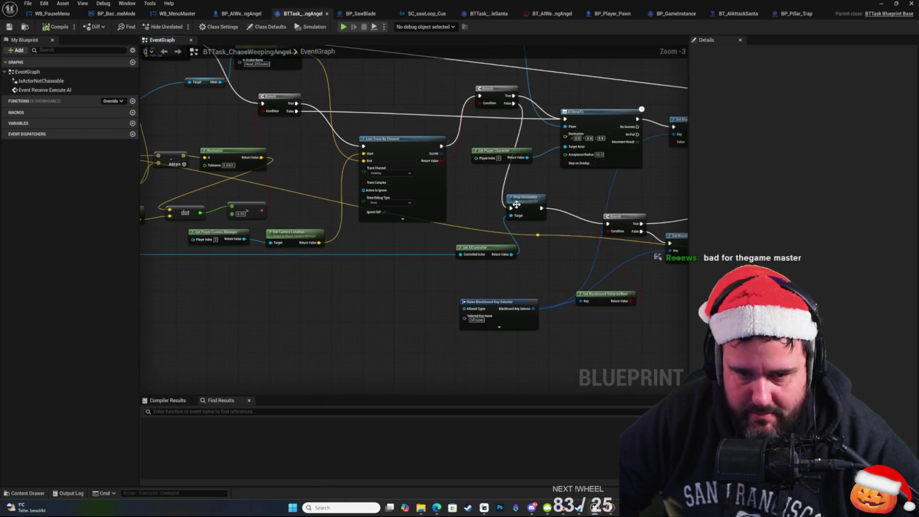
left_click_drag(516, 205, 358, 247)
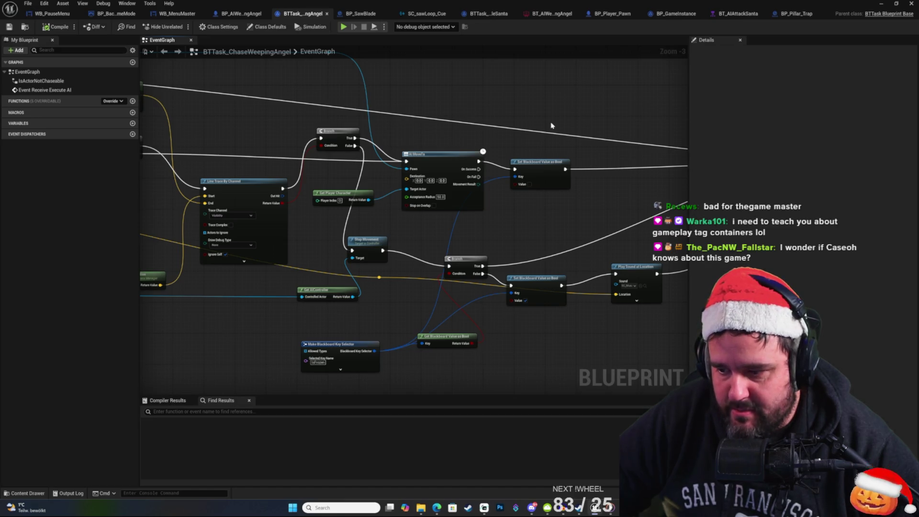
left_click_drag(514, 143, 442, 97)
left_click_drag(359, 88, 334, 82)
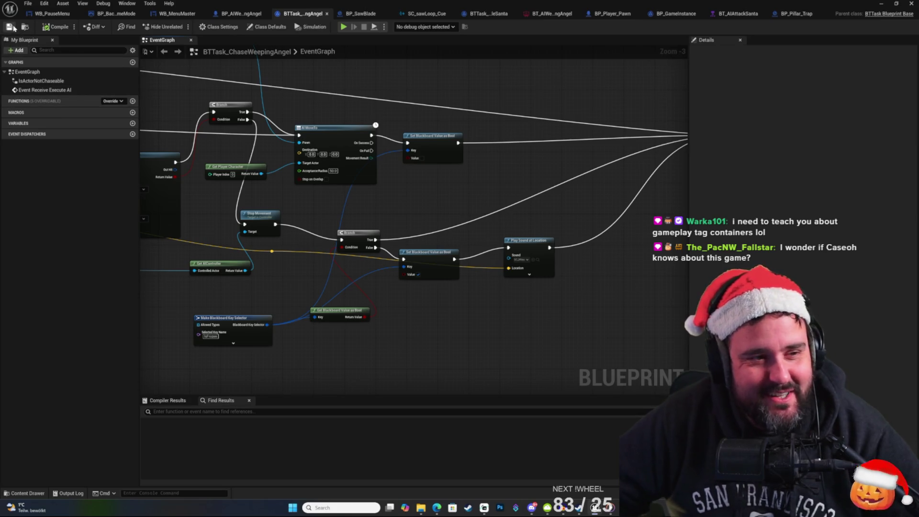
mouse_move(526, 108)
left_mouse_down()
mouse_move(561, 108)
mouse_move(607, 149)
mouse_move(409, 182)
mouse_move(361, 144)
left_mouse_up()
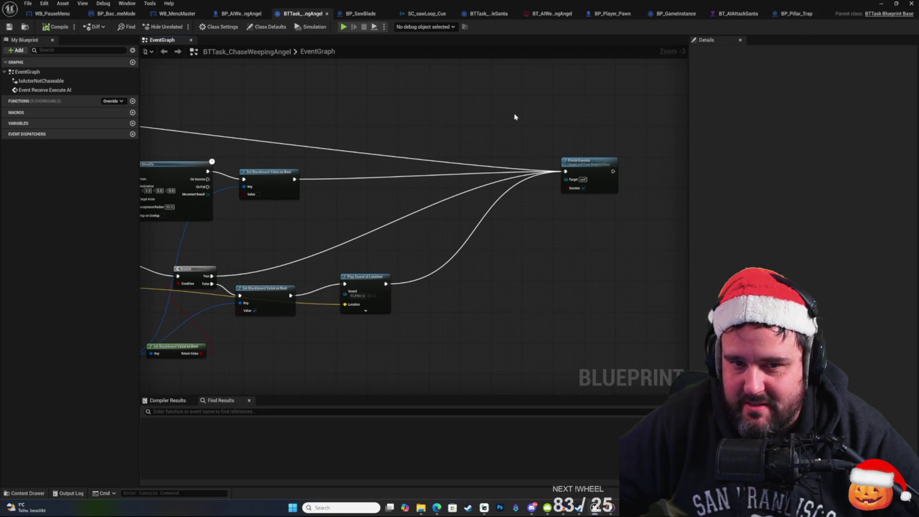
left_click_drag(401, 104, 418, 84)
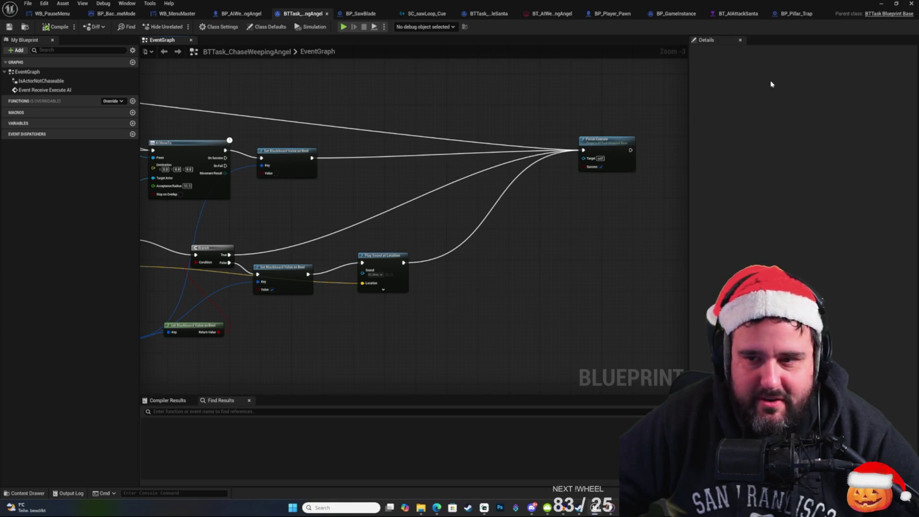
left_click(880, 4)
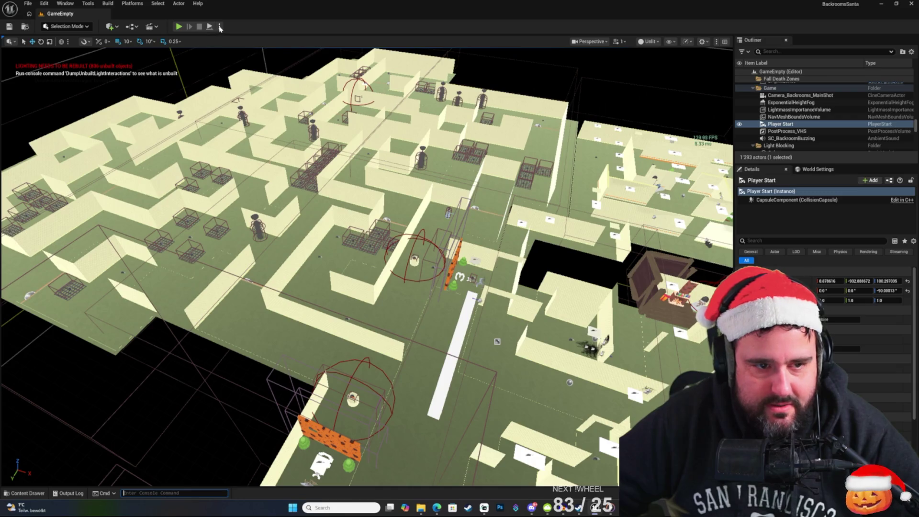
Step: Load MenuLevel from the Maps folder, answering the save prompt, and bring up the play-mode list
left_click(220, 26)
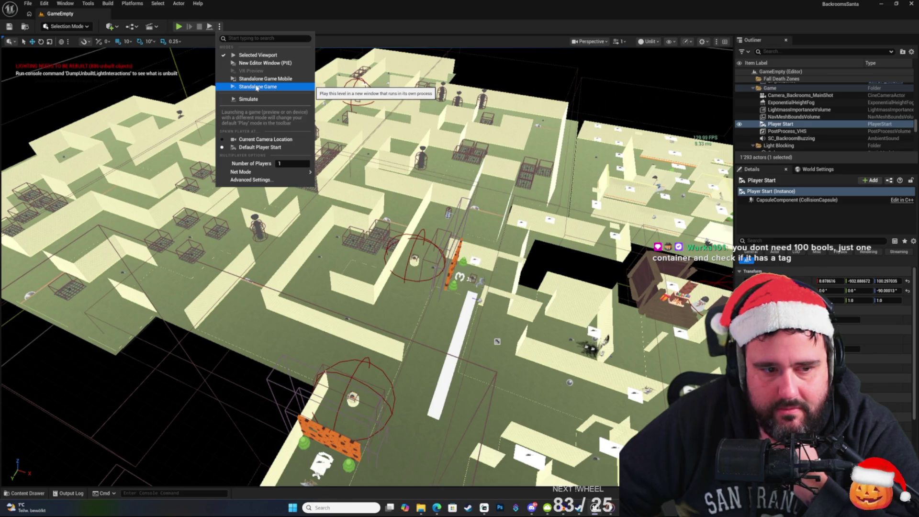
left_click(28, 492)
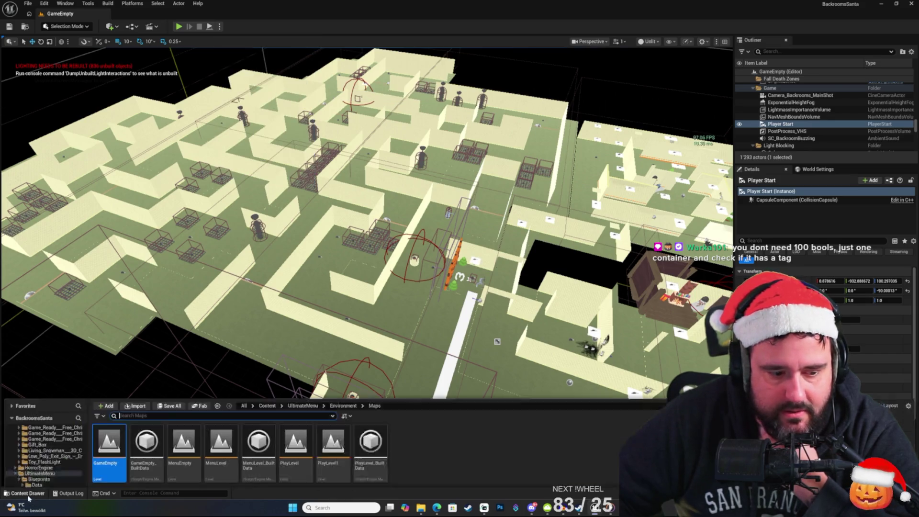
double_click(221, 369)
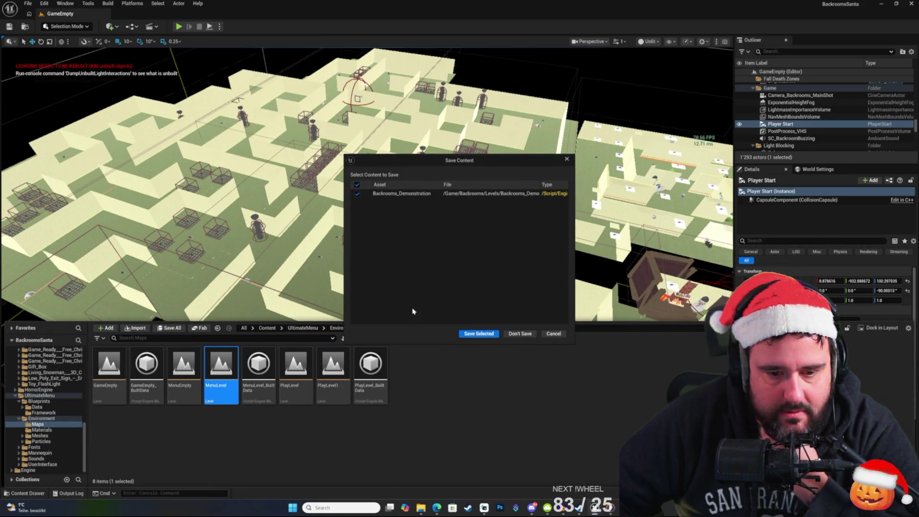
left_click(478, 333)
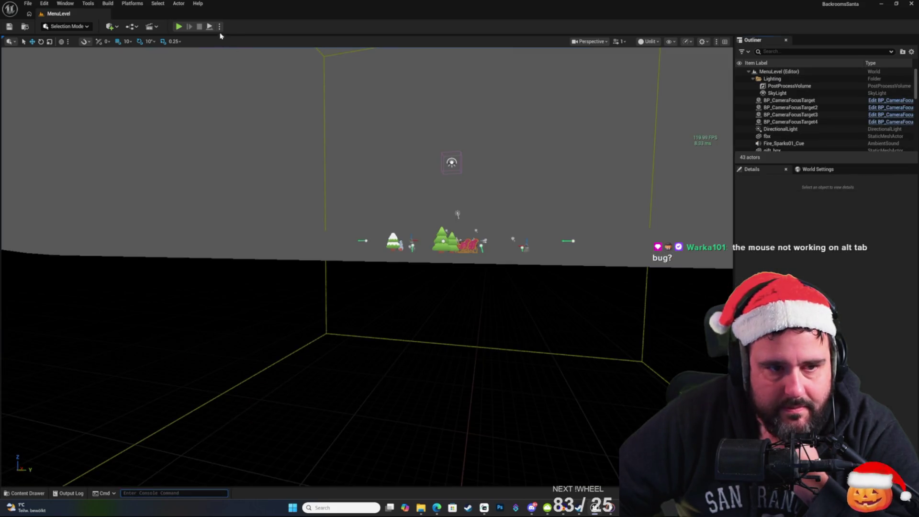
left_click(219, 27)
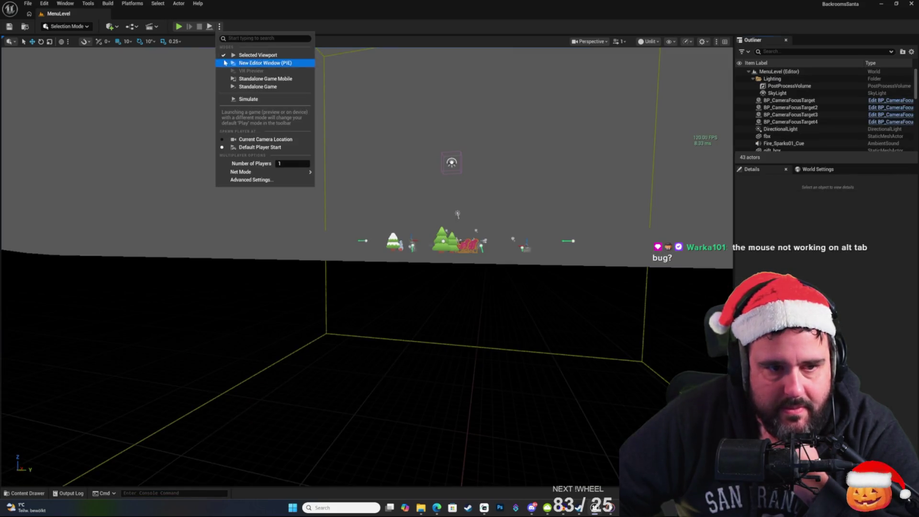
Step: Launch MenuLevel as a Standalone Game and start a new game past the title and story screens
left_click(256, 91)
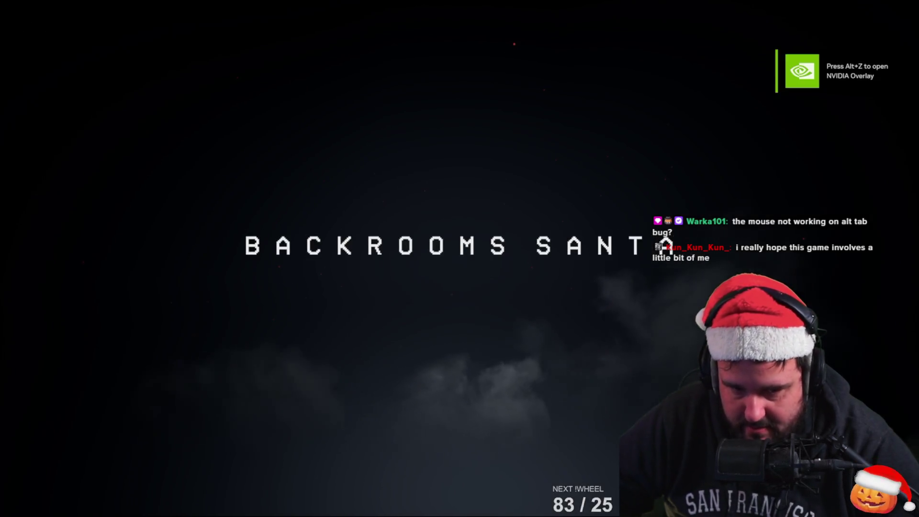
key("Return")
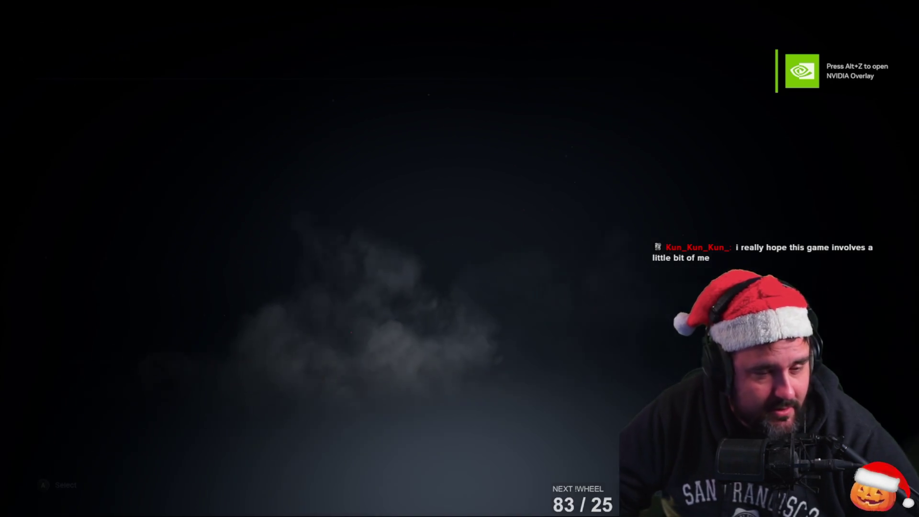
left_click(450, 446)
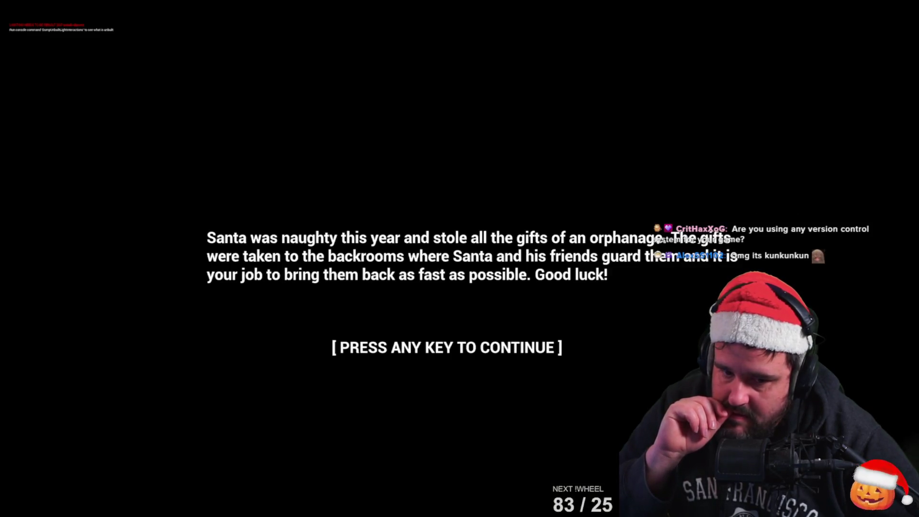
key("space")
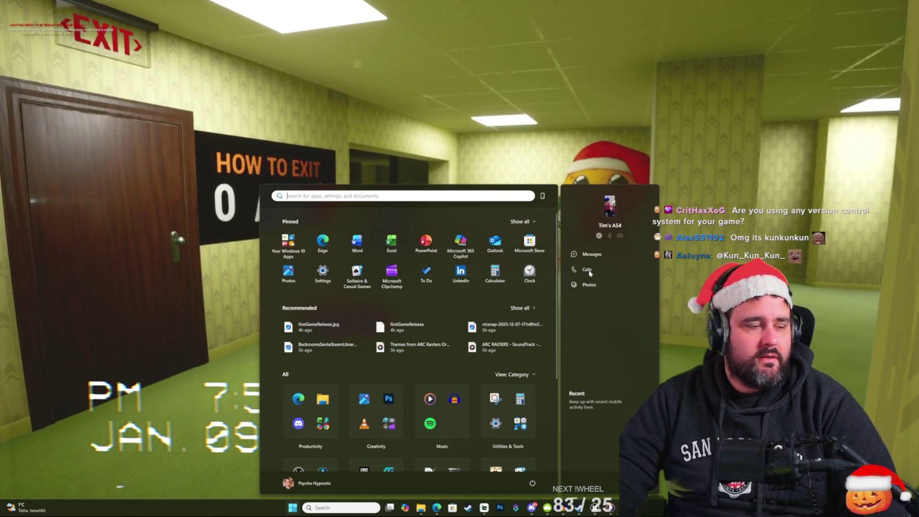
Step: Toggle the Windows Start menu over the running game several times to test switching out
key("Escape")
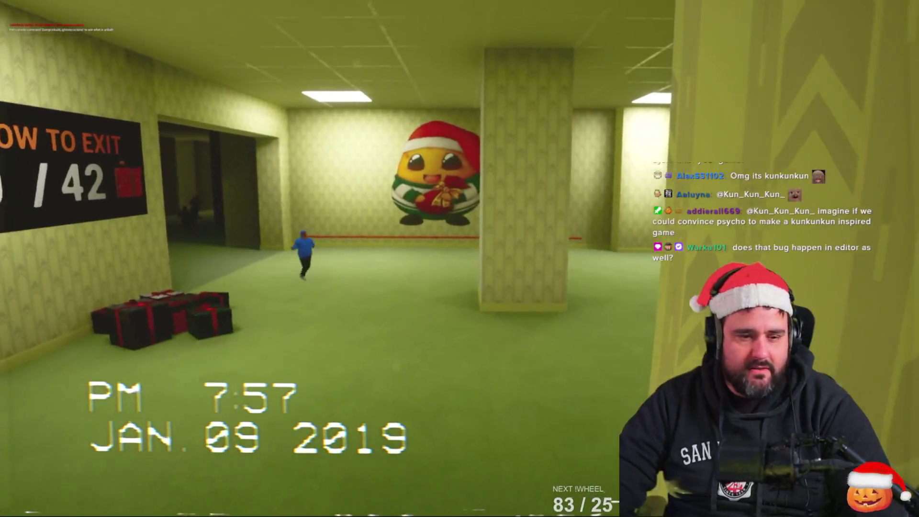
key("super")
key("Escape")
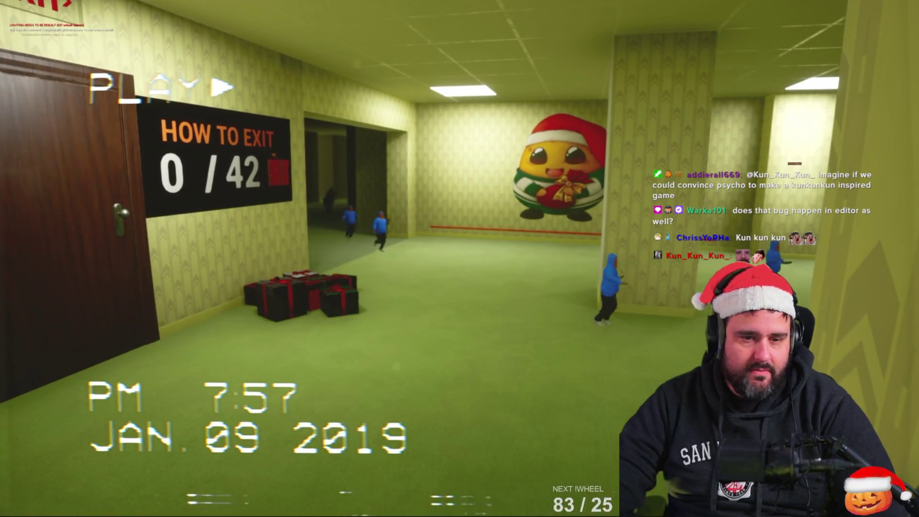
key("super")
key("Escape")
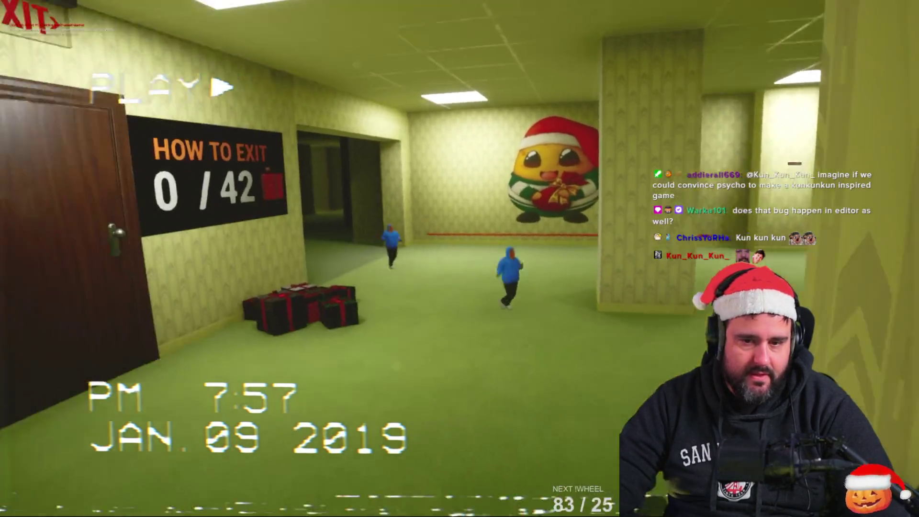
key("super")
key("Escape")
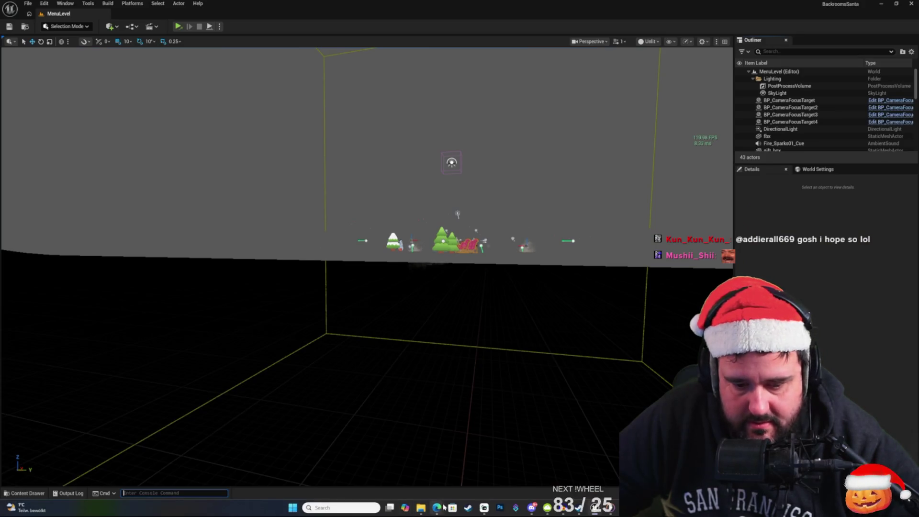
mouse_move(421, 510)
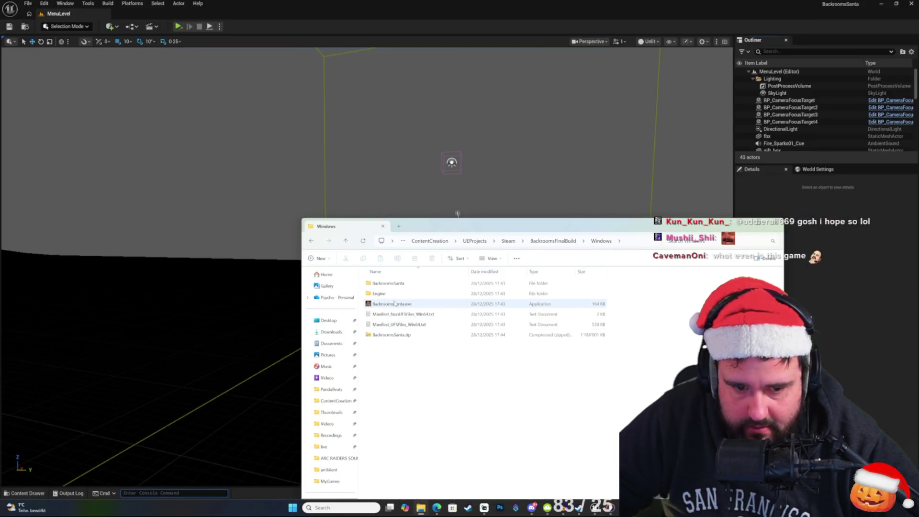
Step: Launch BackroomsSanta.exe, start a new game past the story, then switch out with the Windows key
left_click(392, 304)
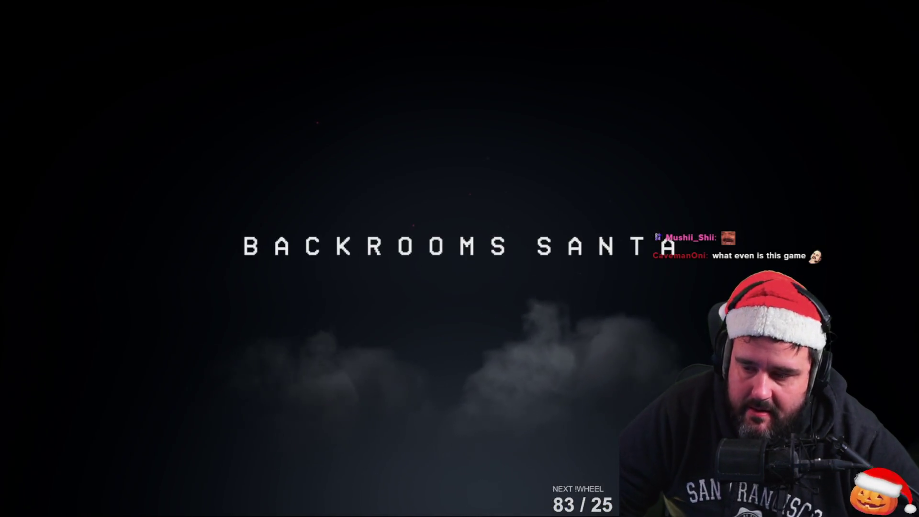
left_click(481, 302)
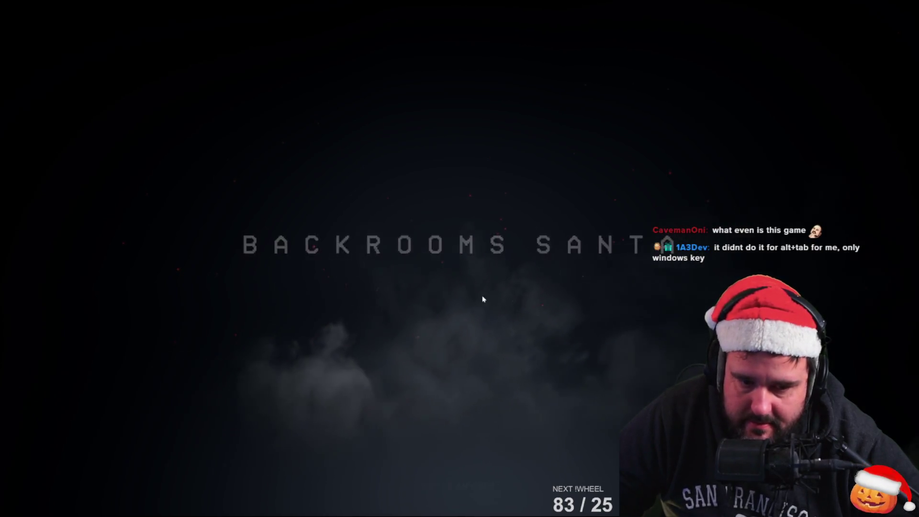
left_click(430, 408)
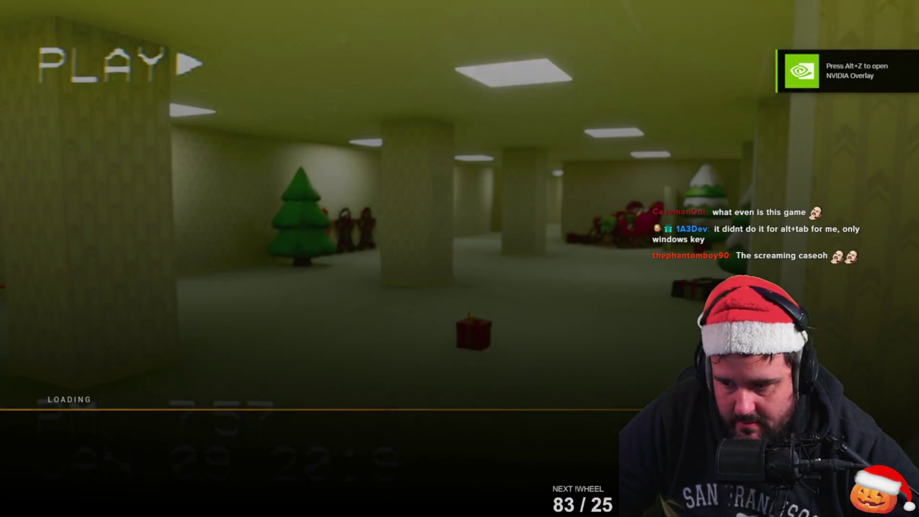
key("space")
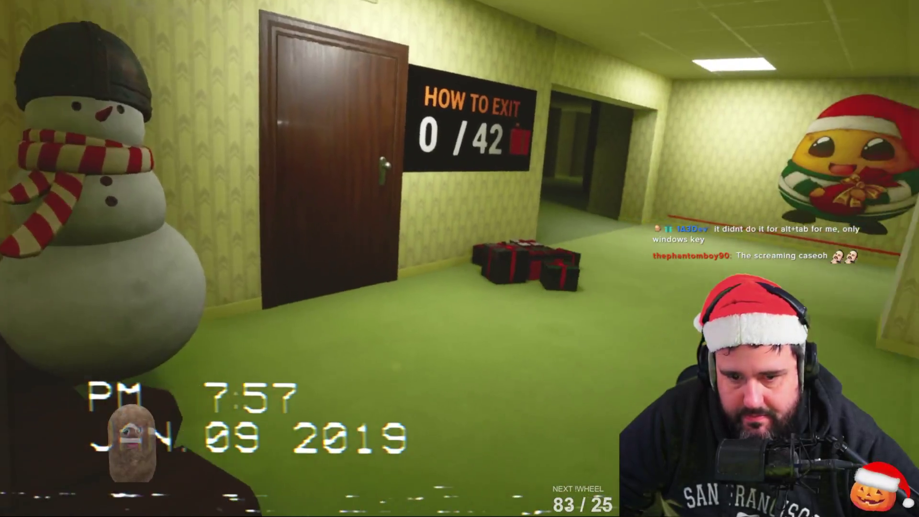
key("super")
key("super")
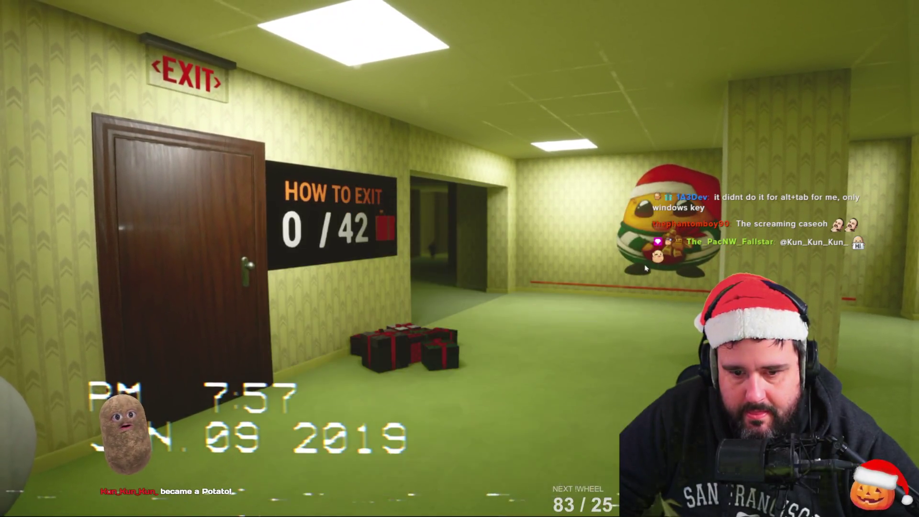
key("super")
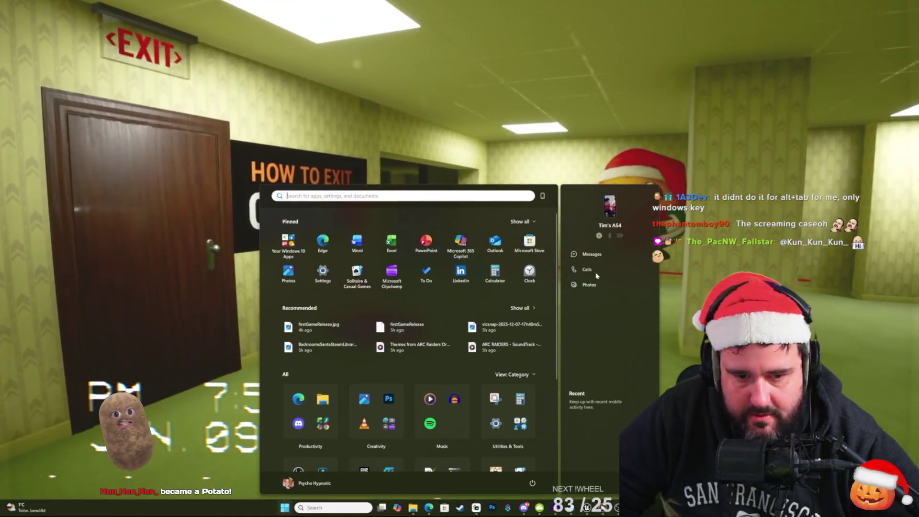
key("super")
Step: Switch back into the full-screen Backrooms Santa game and resume it from the pause menu
key("alt+Tab")
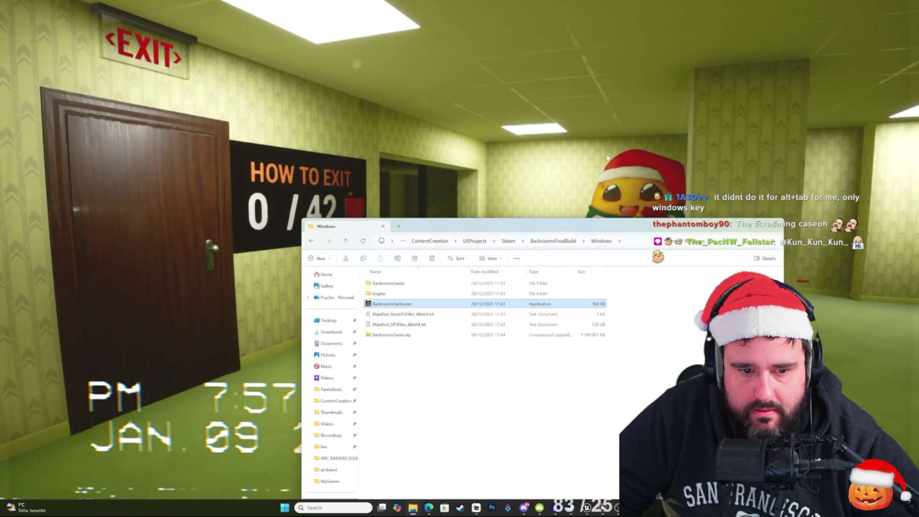
key("alt+Tab")
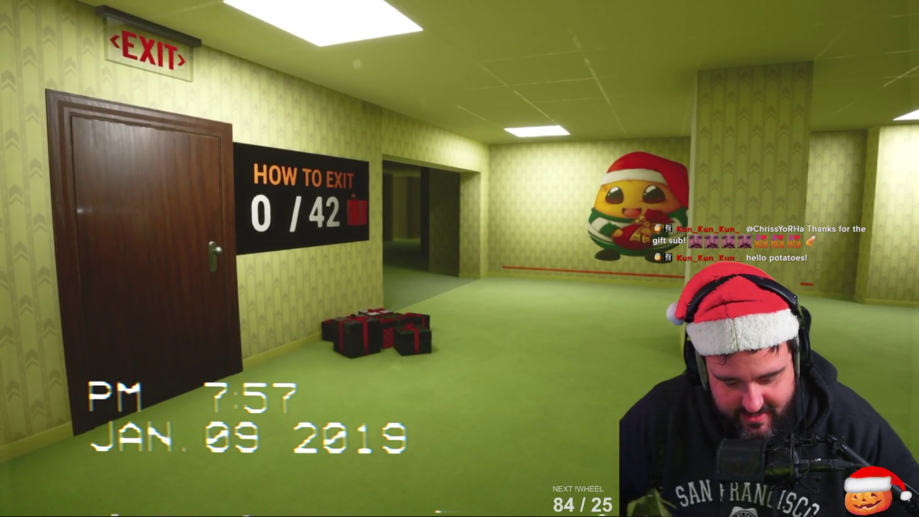
key("Escape")
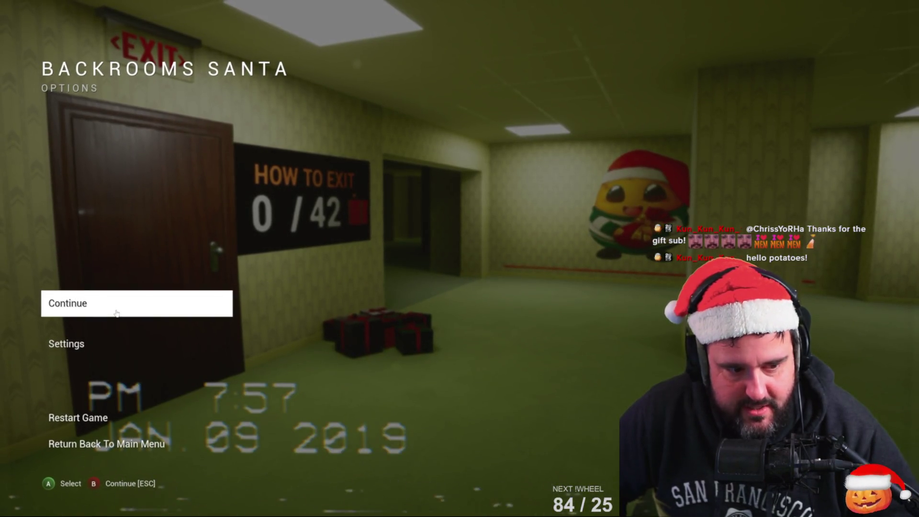
left_click(139, 304)
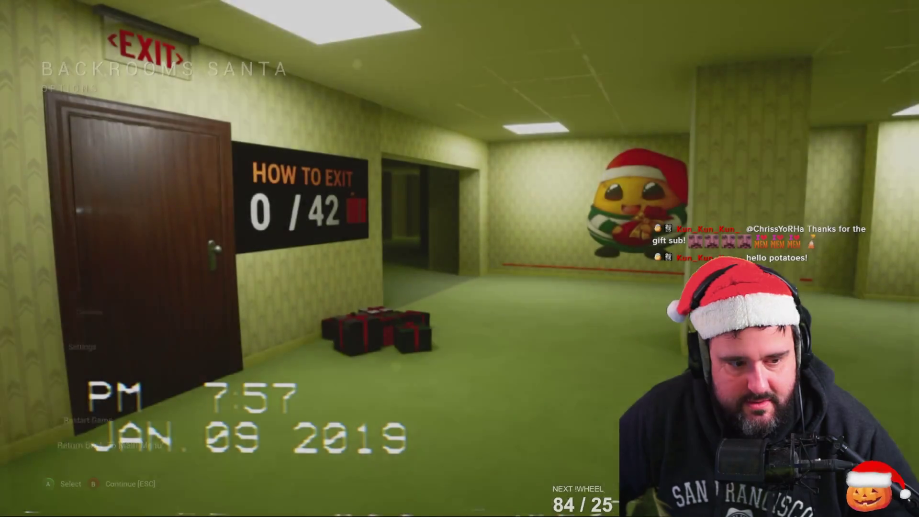
Step: Walk forward through the room, then pause and choose Return Back To Main Menu
key("w")
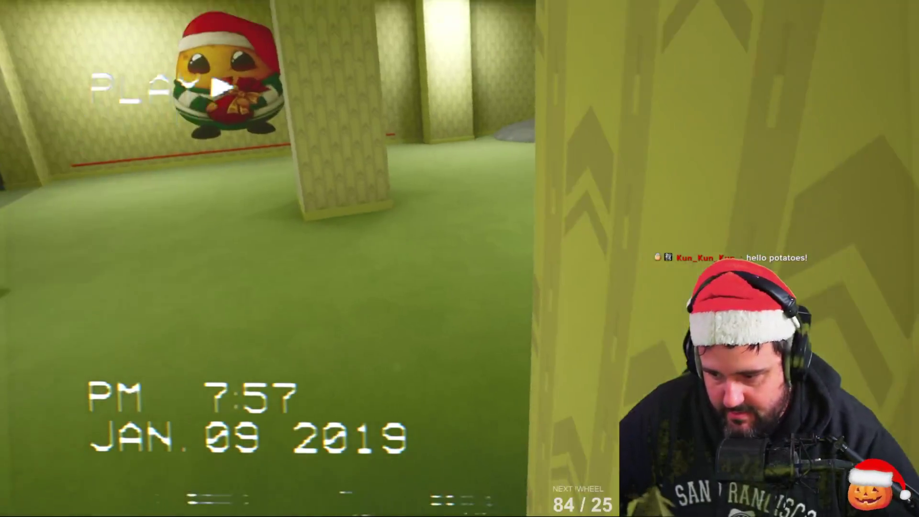
key("w")
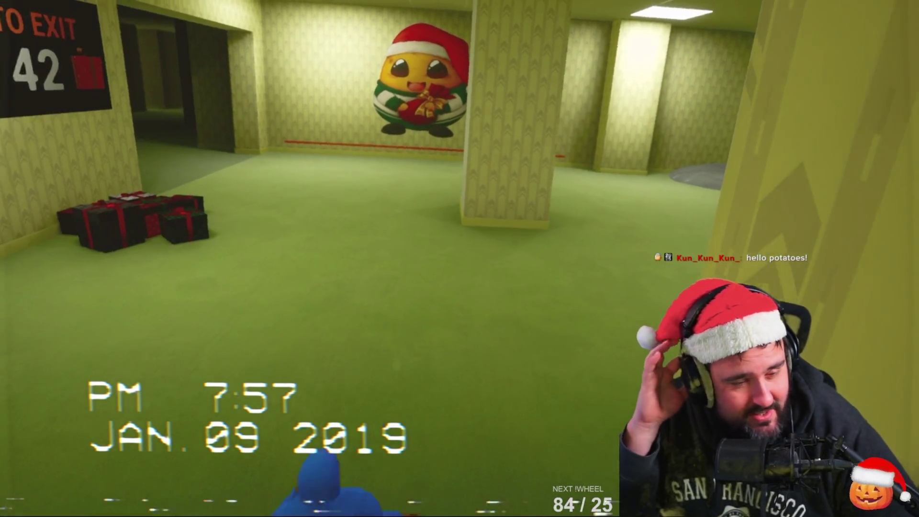
key("w")
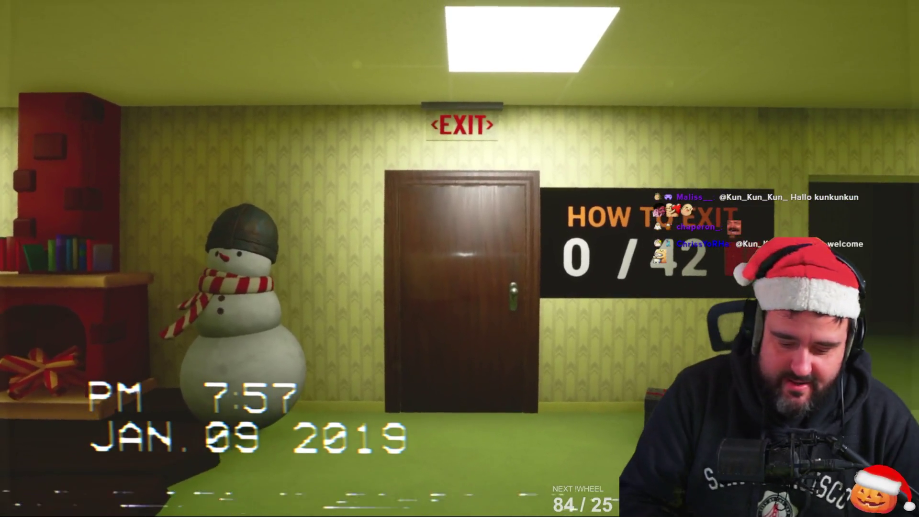
key("Escape")
left_click(184, 449)
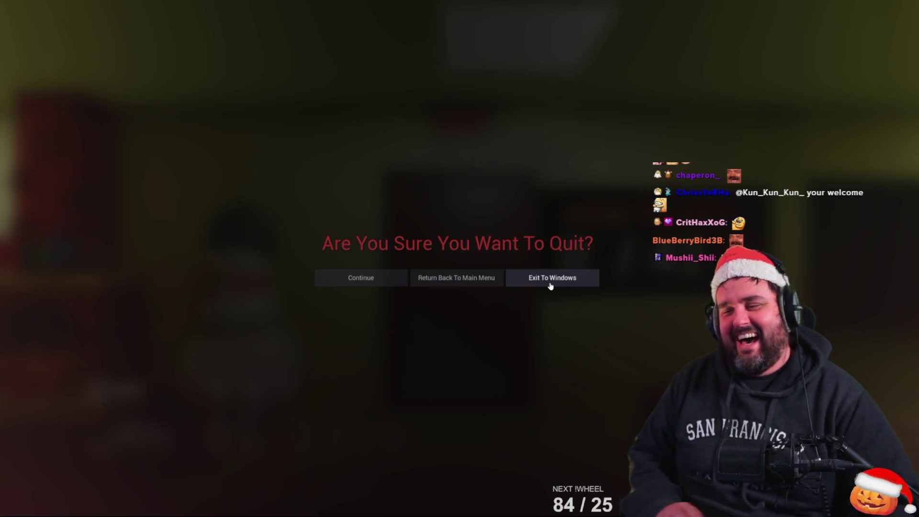
Step: Exit Backrooms Santa to Windows and bring the MenuLevel editor back to the front
left_click(550, 283)
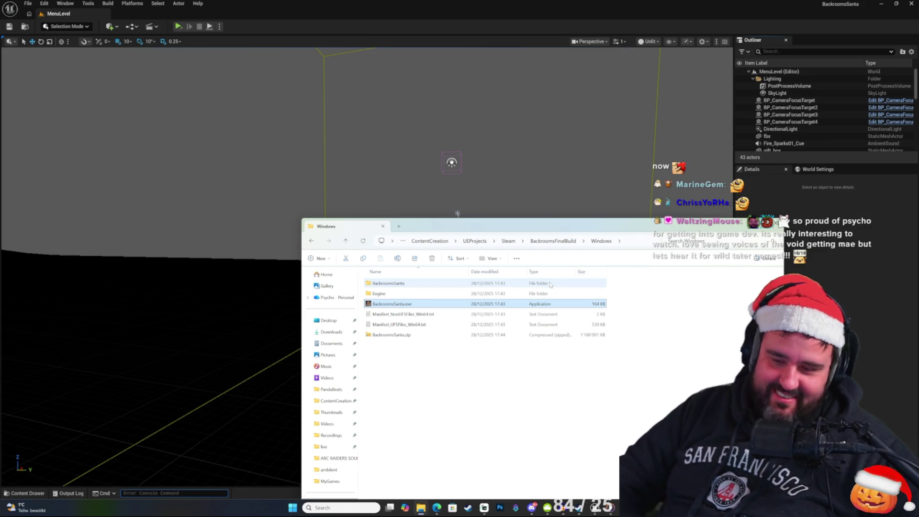
left_click(523, 13)
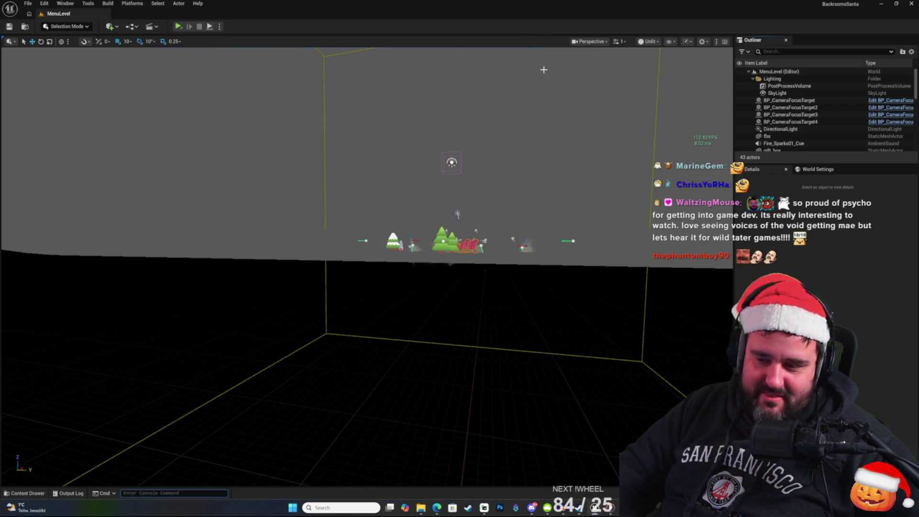
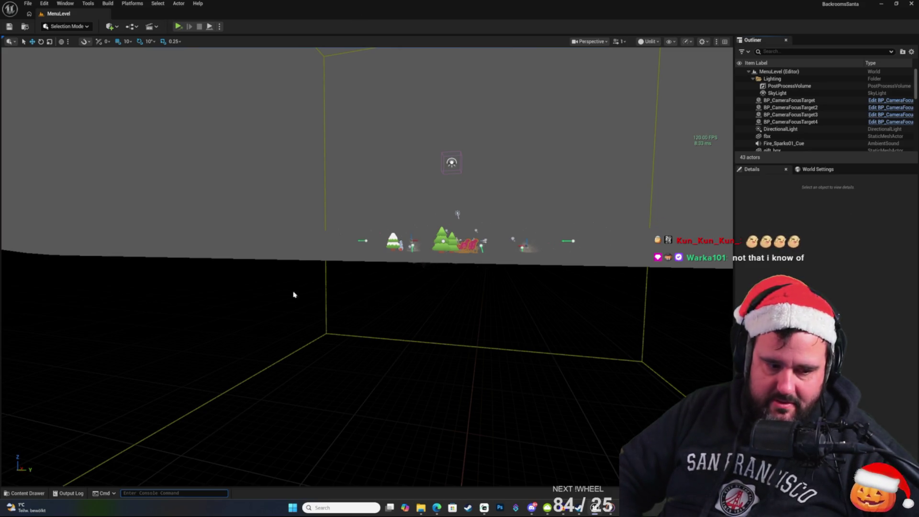
Step: Open the Content Drawer and deselect the MenuLevel map asset
left_click(34, 493)
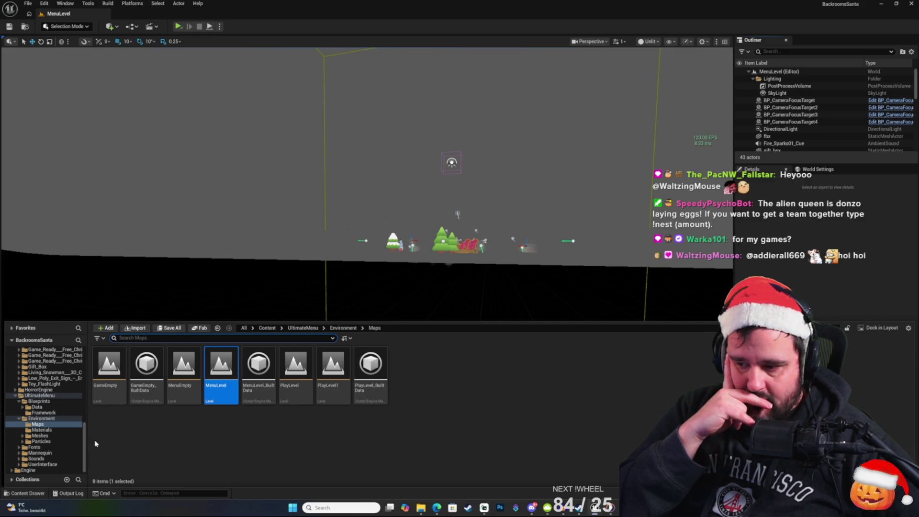
left_click(95, 444)
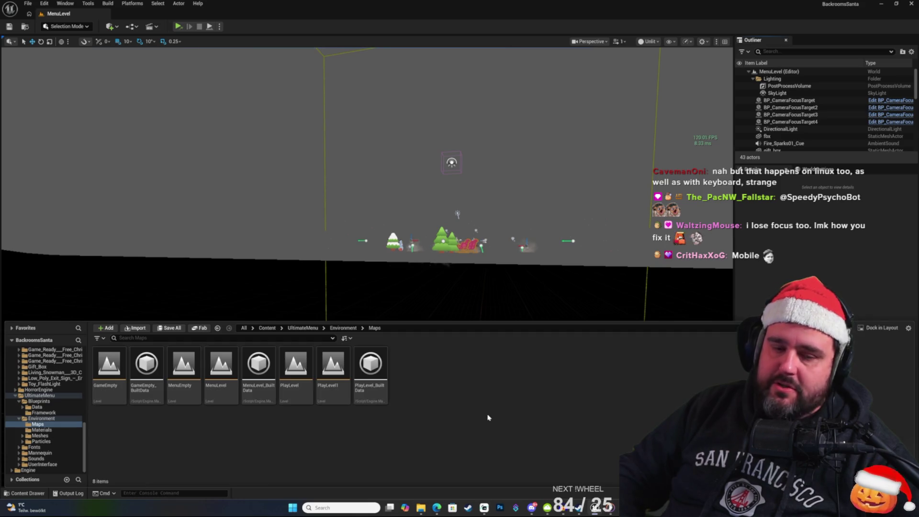
right_click(288, 424)
left_click(253, 425)
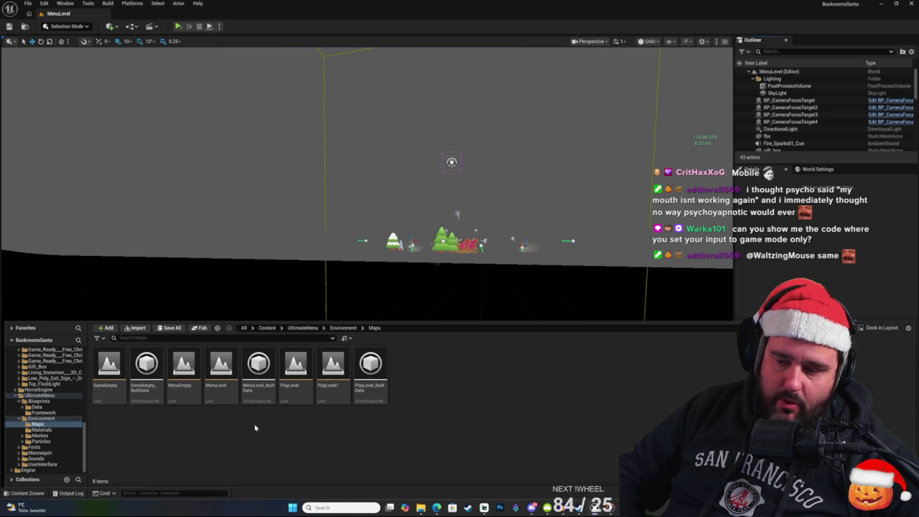
right_click(252, 438)
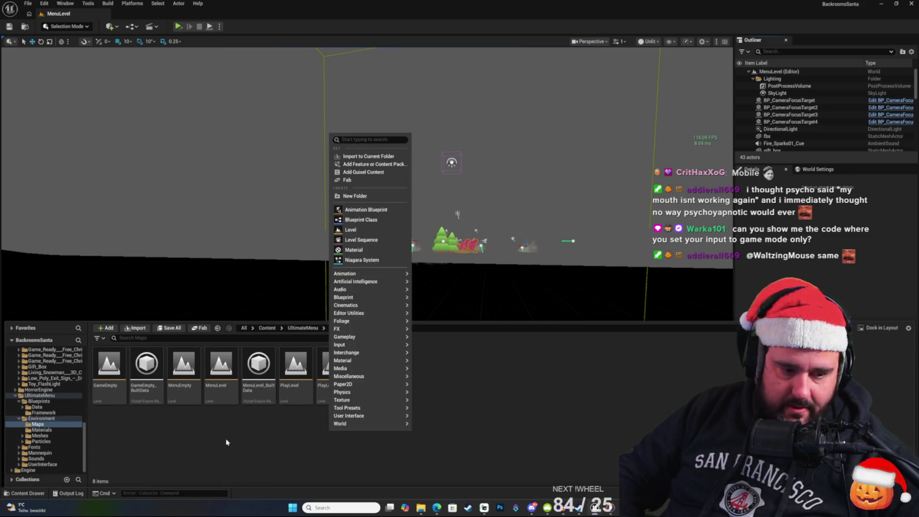
left_click(29, 493)
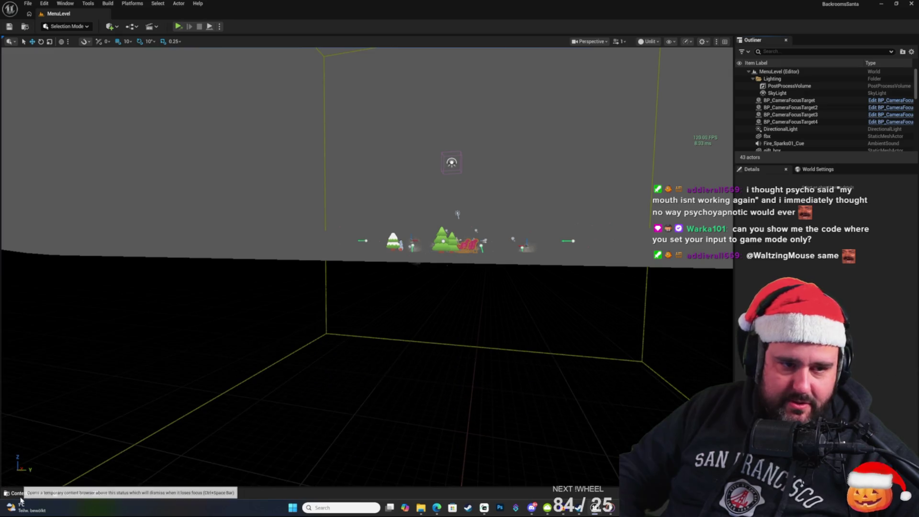
Step: Browse to Content > Backrooms > Blueprints and open BP_GameInstance
left_click(32, 494)
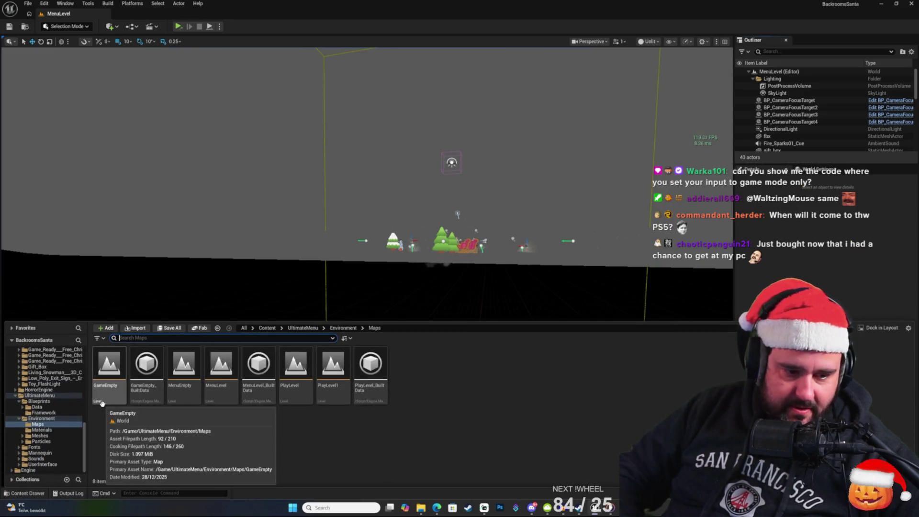
left_click_drag(86, 429, 76, 350)
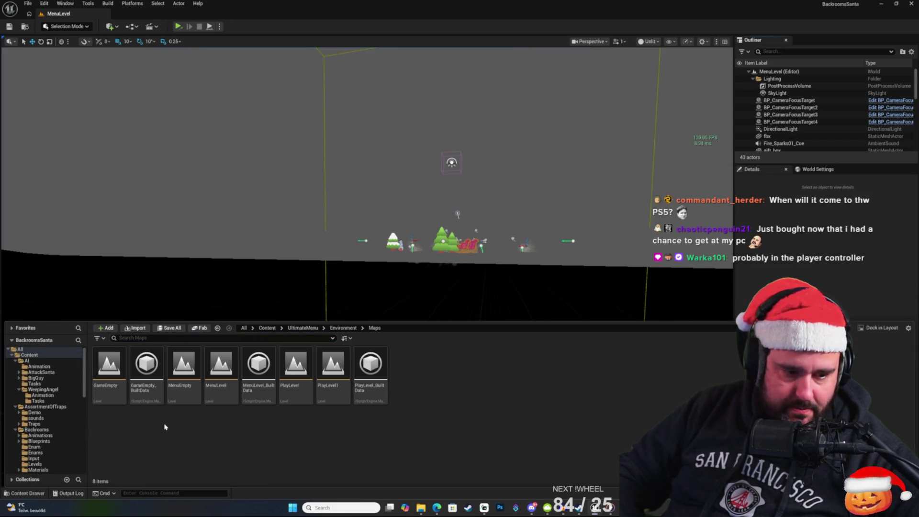
scroll(45, 422, "down", 2)
left_click(39, 406)
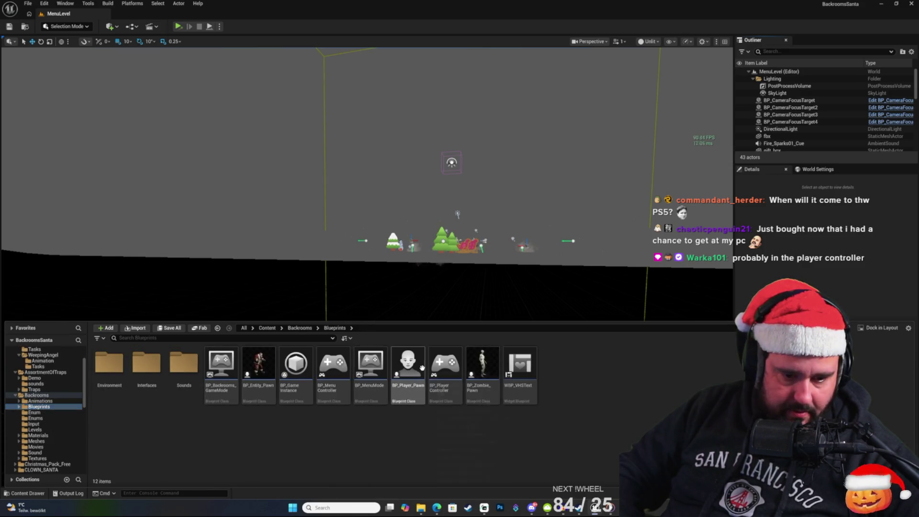
left_click(333, 373)
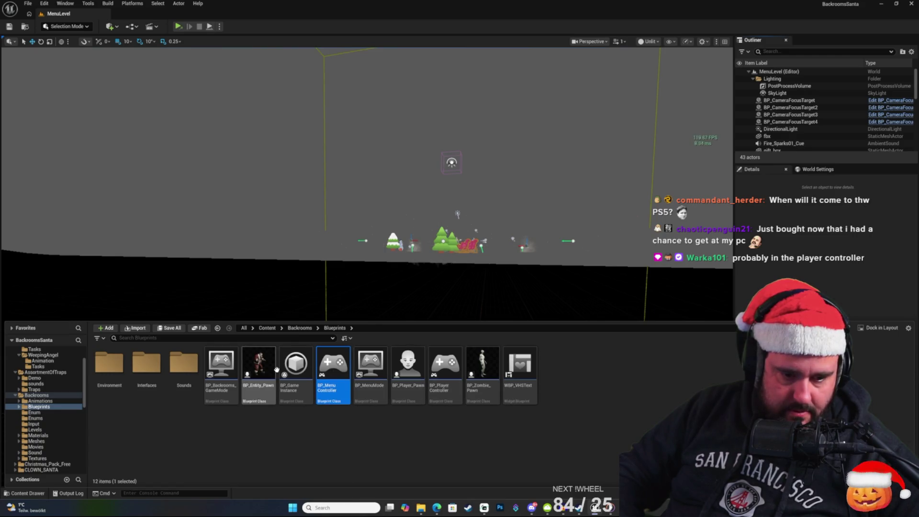
double_click(300, 365)
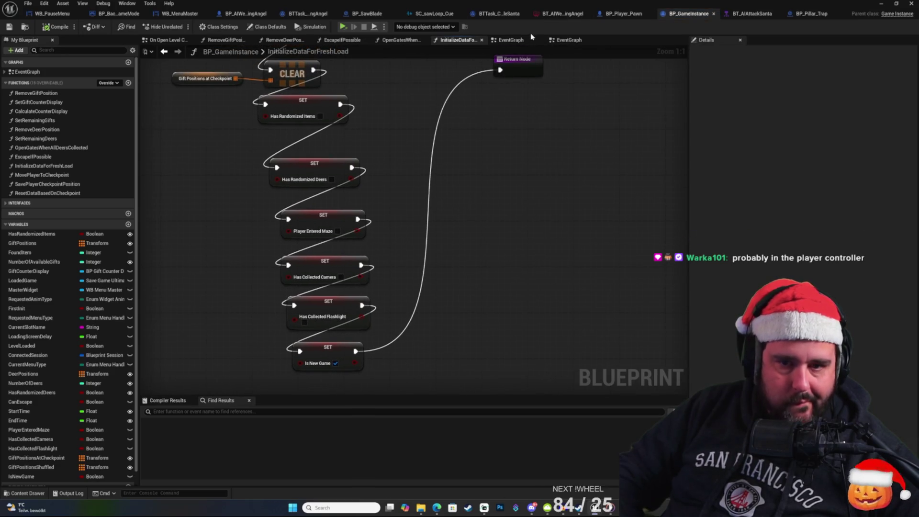
Step: Switch to BP_GameInstance's EventGraph and pan to the Return Back To Main Menu and Load Game groups
left_click(511, 40)
mouse_move(548, 85)
left_mouse_down()
mouse_move(491, 119)
mouse_move(469, 107)
left_mouse_up()
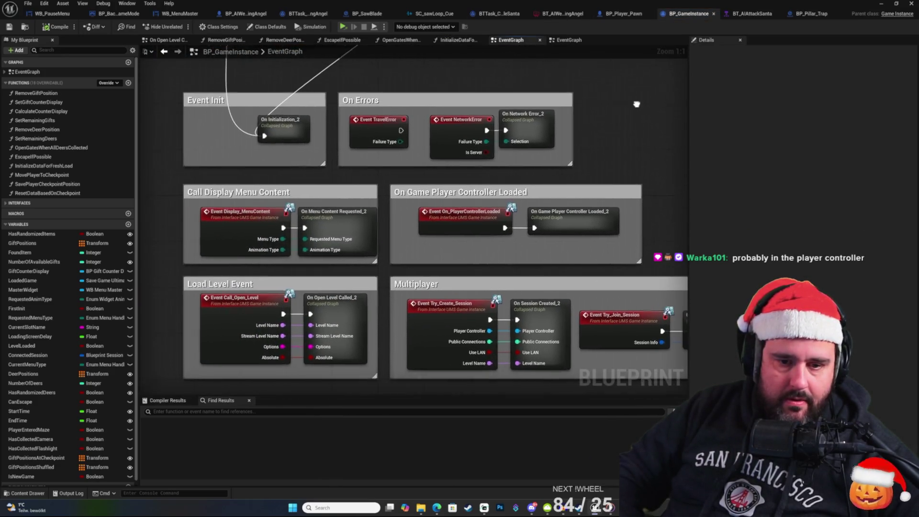
mouse_move(638, 115)
left_mouse_down()
mouse_move(510, 382)
mouse_move(667, 164)
left_mouse_up()
left_click_drag(628, 202, 593, 132)
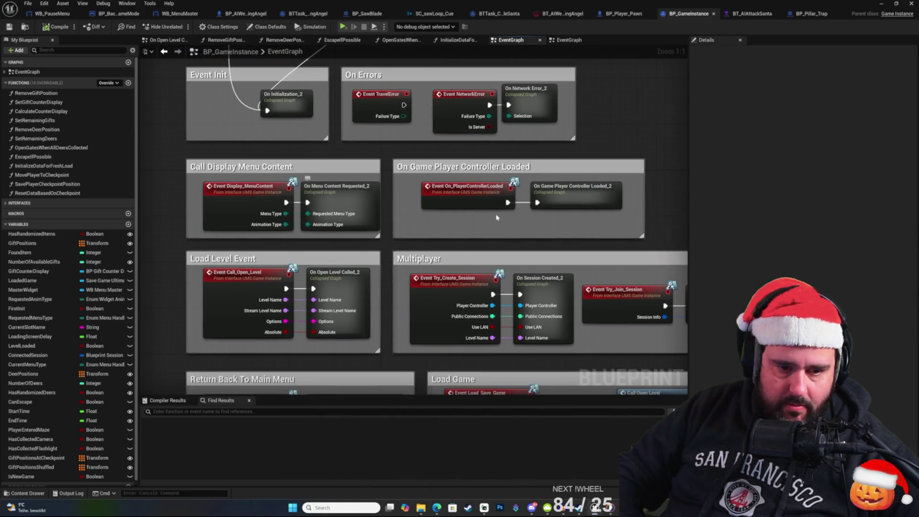
left_click_drag(578, 226, 536, 212)
left_click_drag(601, 127, 578, 129)
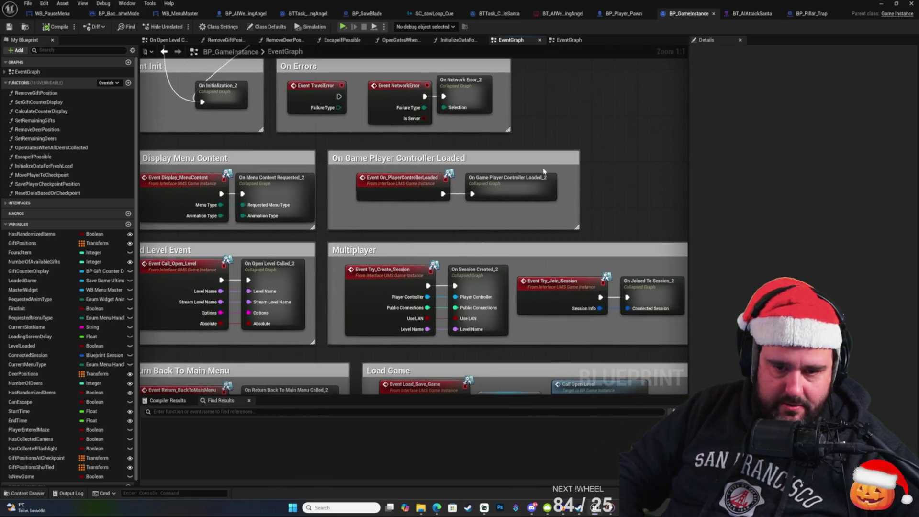
Step: Search the blueprint with Ctrl+F for nodes referencing "input"
right_click(561, 127)
key("Escape")
key("ctrl+f")
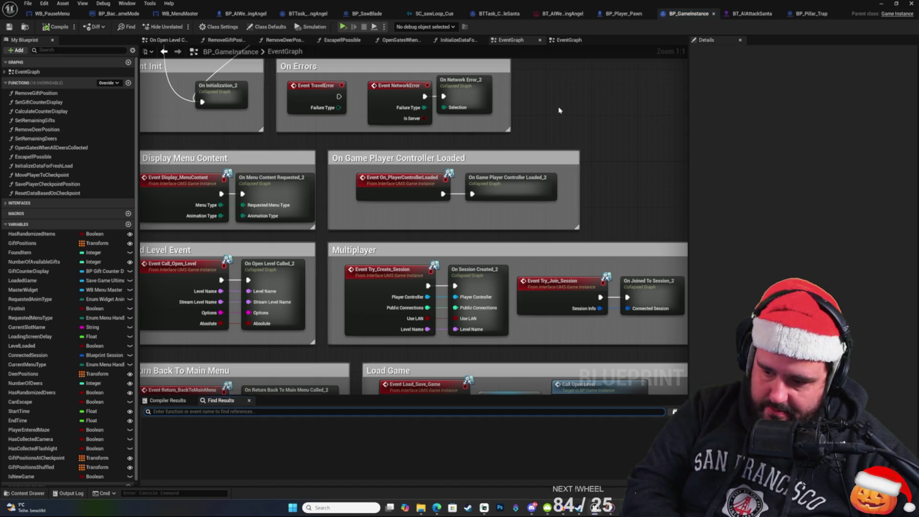
type("input")
key("Return")
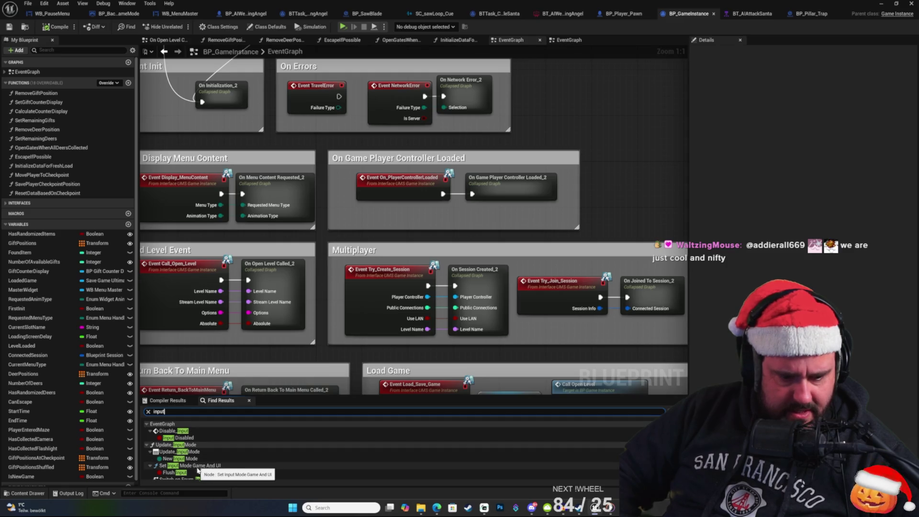
Step: Jump to the Set Input Mode Game And UI result and survey the Update_InputMode function graph
left_click(194, 465)
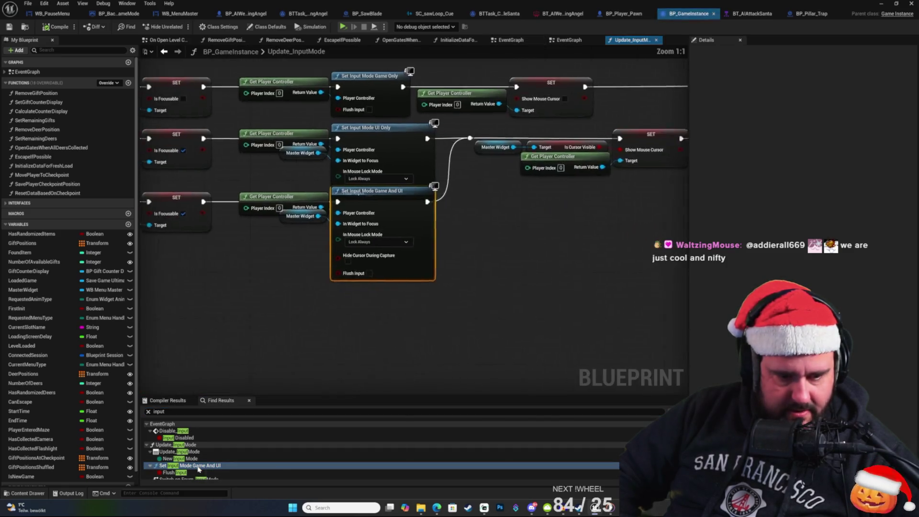
mouse_move(452, 390)
left_mouse_down()
mouse_move(715, 372)
mouse_move(682, 372)
left_mouse_up()
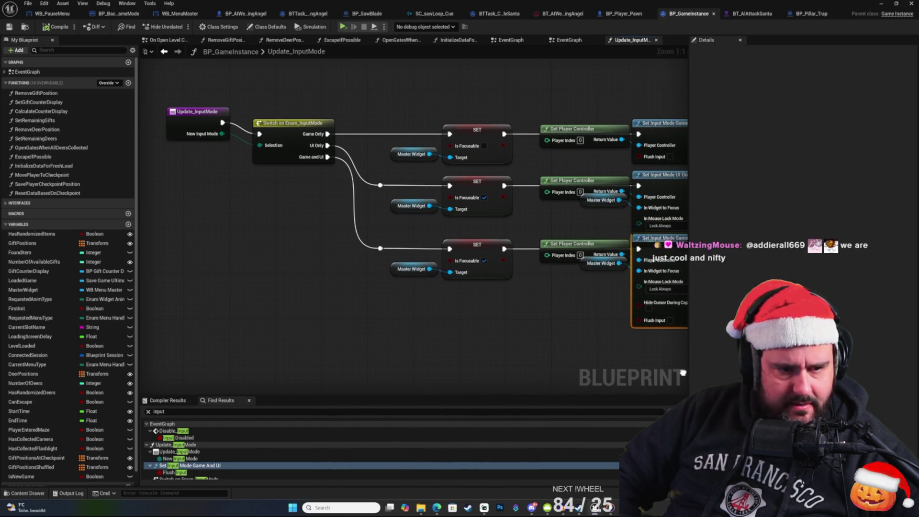
left_click_drag(461, 369, 480, 389)
mouse_move(407, 271)
left_mouse_down()
mouse_move(267, 318)
mouse_move(211, 318)
left_mouse_up()
left_click_drag(363, 345, 256, 322)
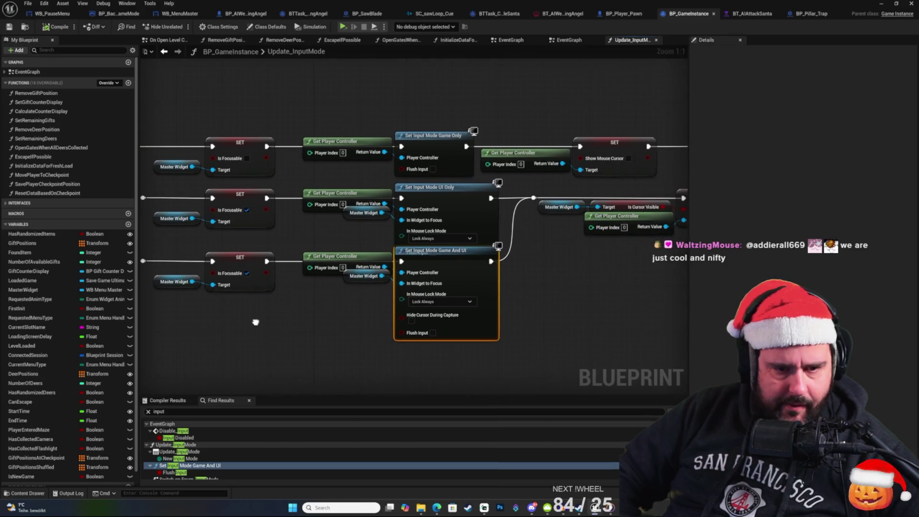
left_click_drag(381, 212, 364, 209)
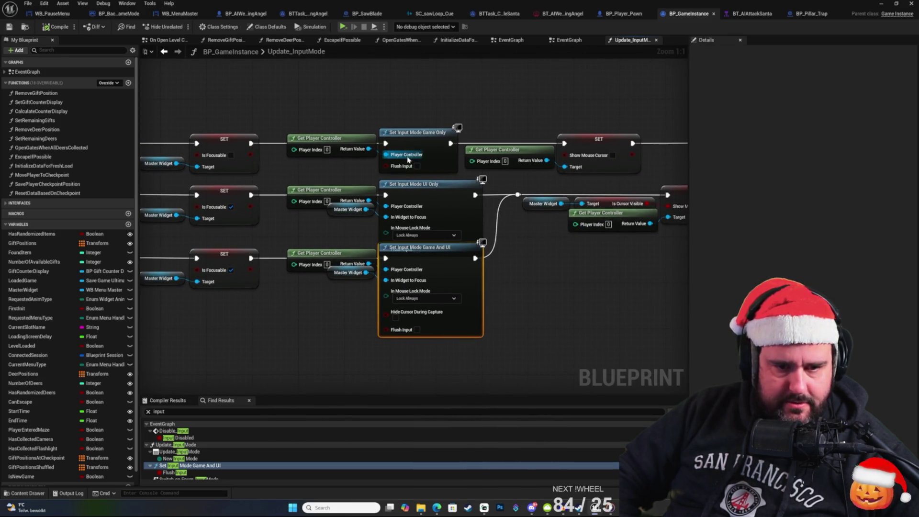
mouse_move(443, 95)
left_mouse_down()
mouse_move(478, 120)
mouse_move(459, 130)
mouse_move(473, 141)
left_mouse_up()
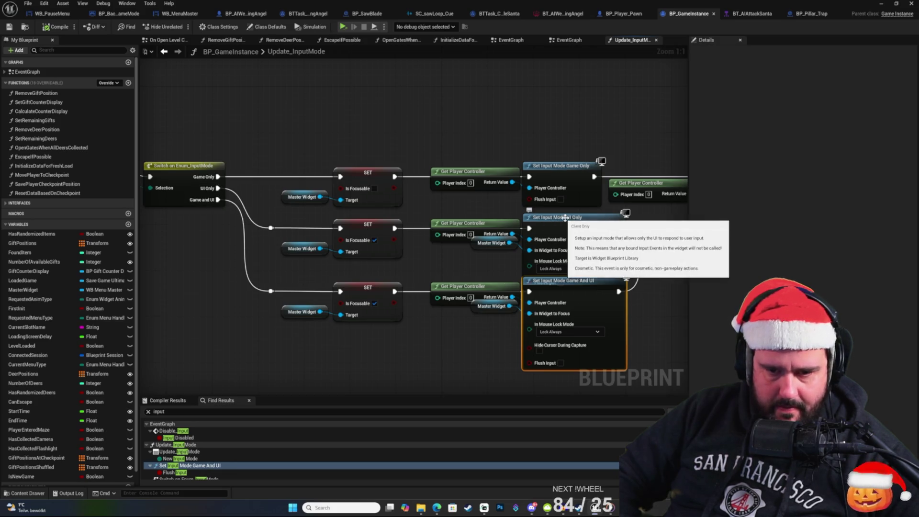
mouse_move(655, 322)
left_mouse_down()
mouse_move(590, 310)
mouse_move(268, 317)
mouse_move(194, 329)
mouse_move(199, 335)
left_mouse_up()
mouse_move(270, 177)
left_mouse_down()
mouse_move(316, 153)
mouse_move(347, 188)
left_mouse_up()
left_click_drag(490, 284, 465, 303)
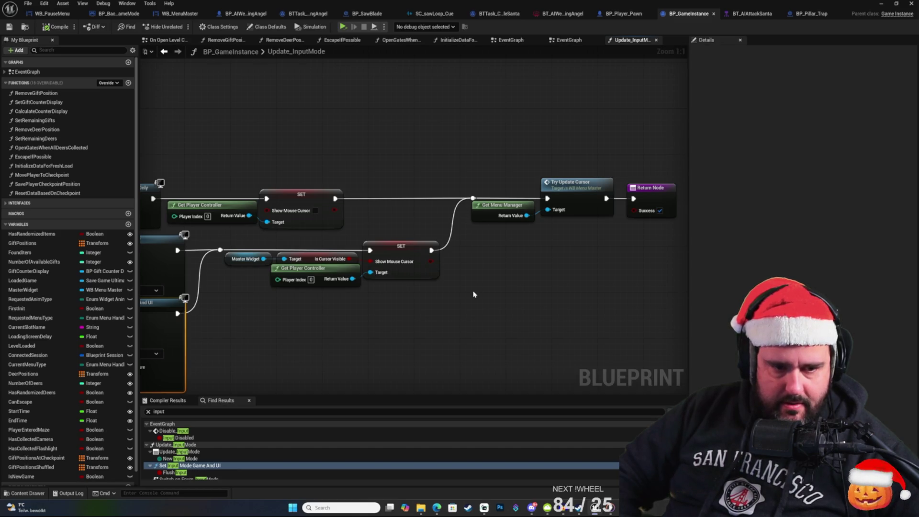
mouse_move(459, 308)
left_mouse_down()
mouse_move(412, 318)
mouse_move(545, 252)
mouse_move(502, 302)
mouse_move(613, 318)
left_mouse_up()
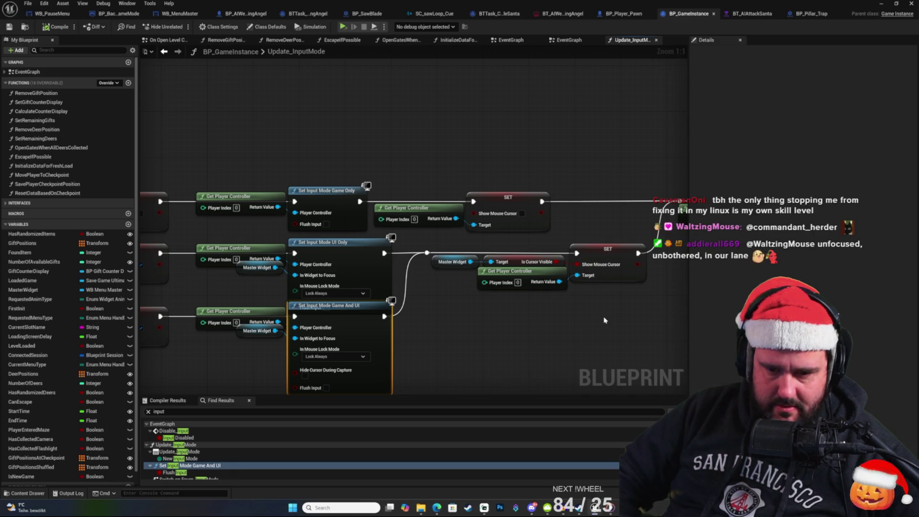
left_click_drag(593, 321, 633, 287)
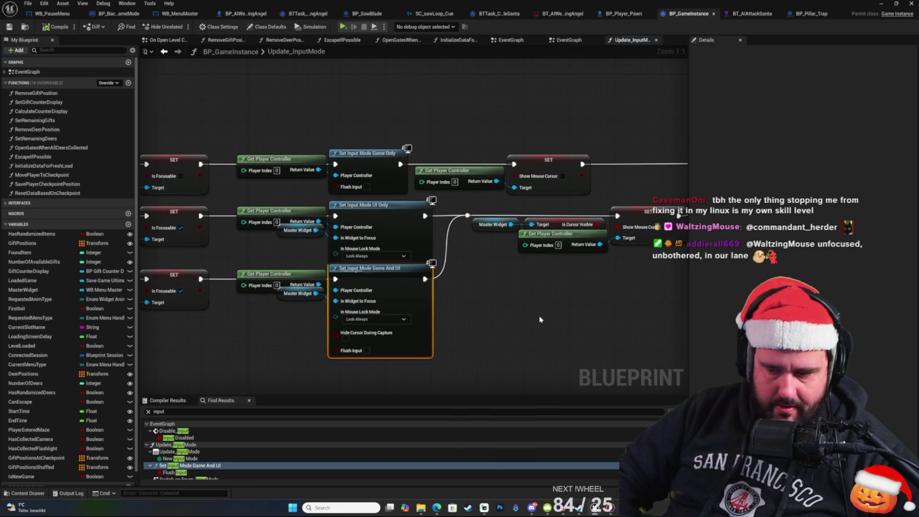
left_click_drag(517, 331, 606, 293)
mouse_move(245, 311)
left_mouse_down()
mouse_move(405, 314)
mouse_move(438, 341)
left_mouse_up()
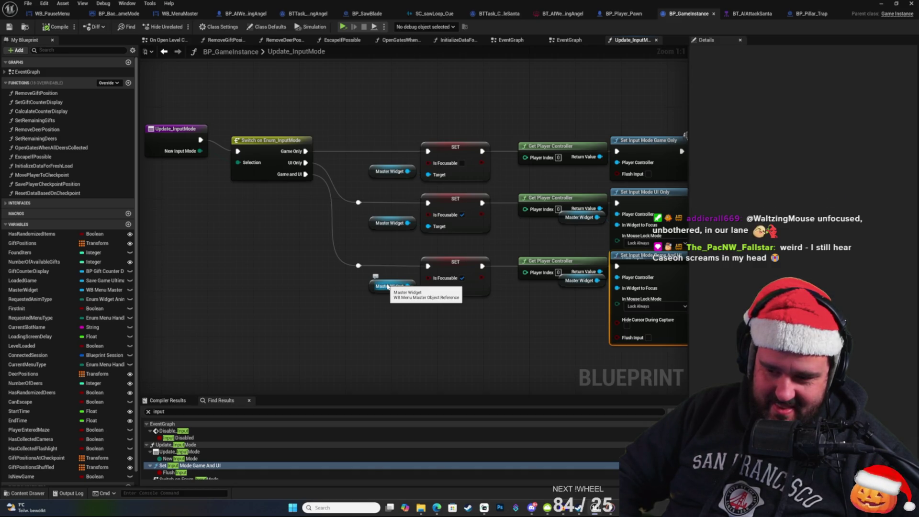
Step: Inspect the Update_InputMode entry node, then jump to EventGraph's Disable Input node
right_click(182, 134)
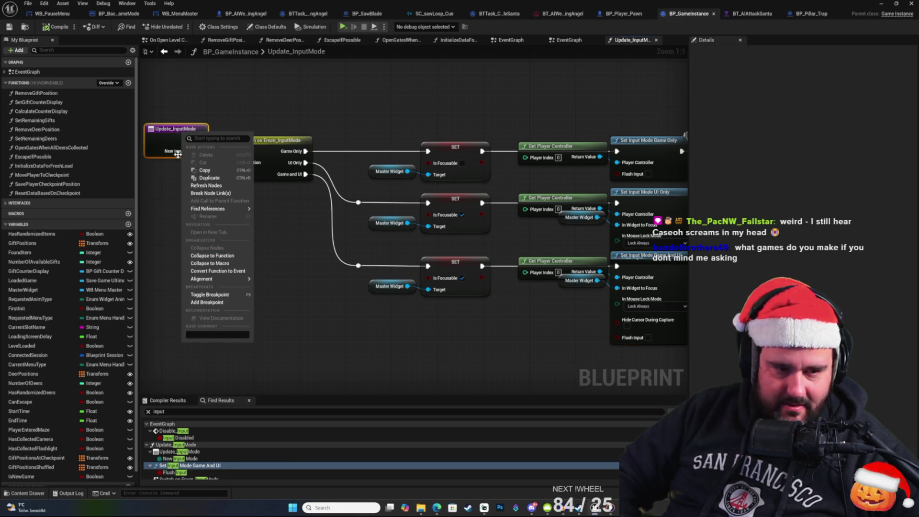
left_click(177, 155)
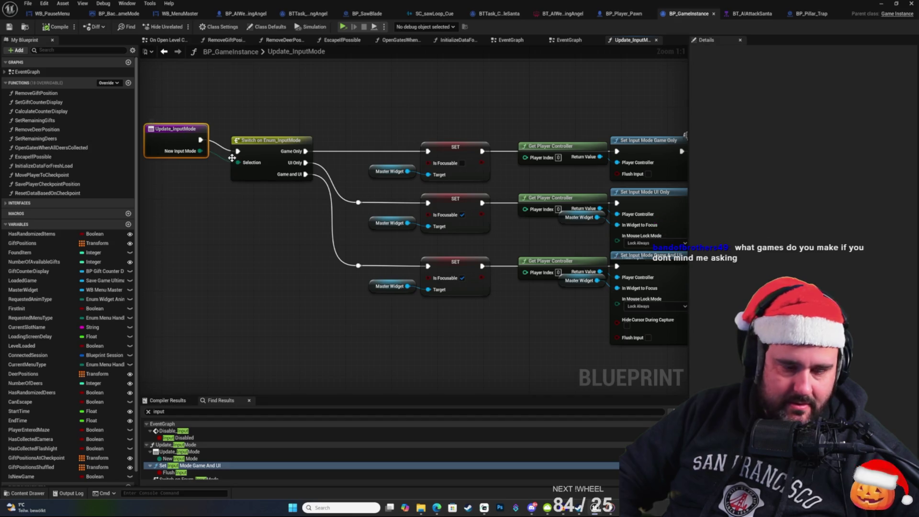
right_click(190, 128)
left_click(220, 108)
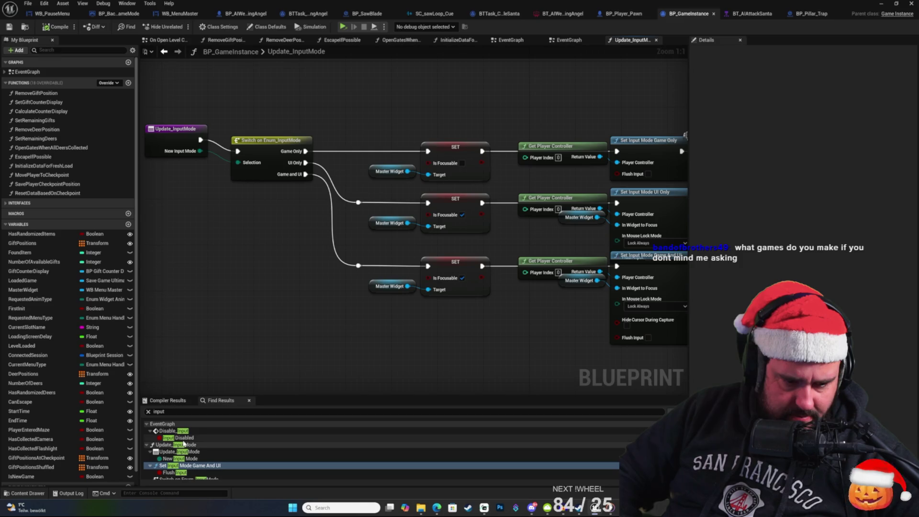
left_click(185, 438)
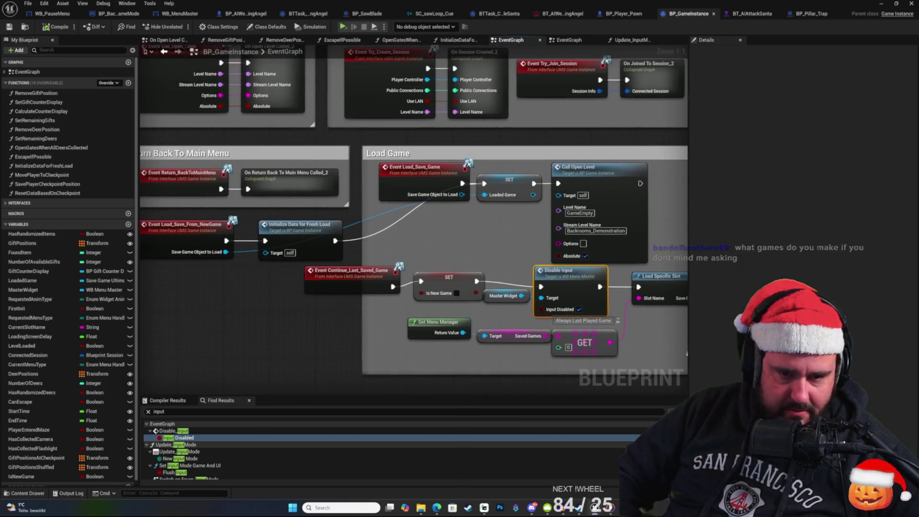
scroll(196, 459, "down", 3)
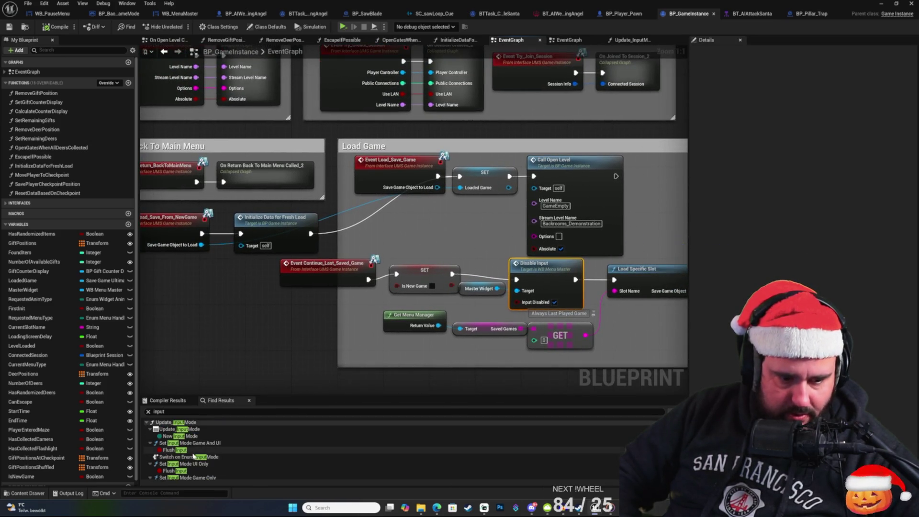
scroll(195, 458, "down", 5)
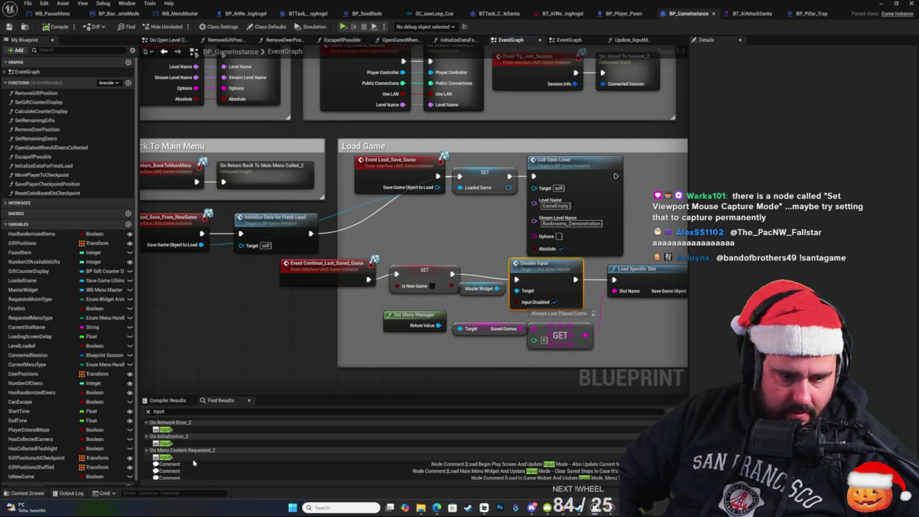
scroll(194, 457, "up", 5)
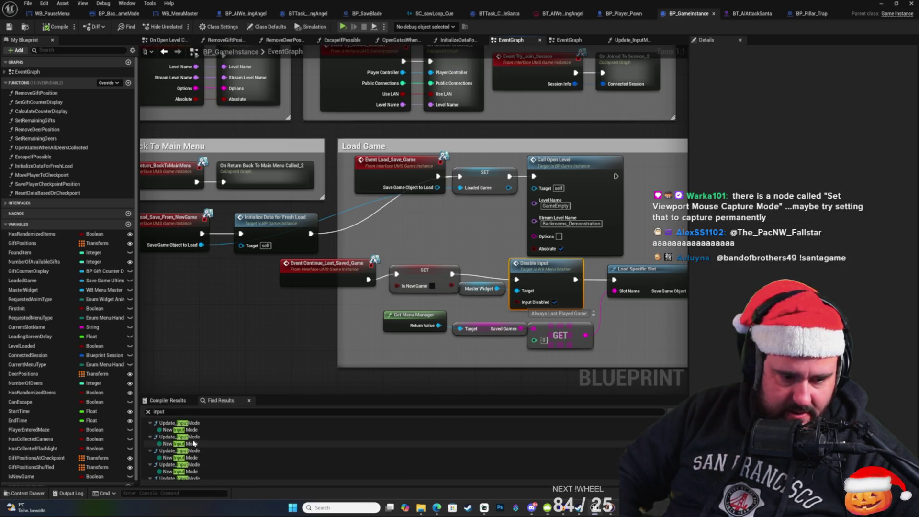
scroll(201, 454, "up", 2)
scroll(199, 456, "up", 1)
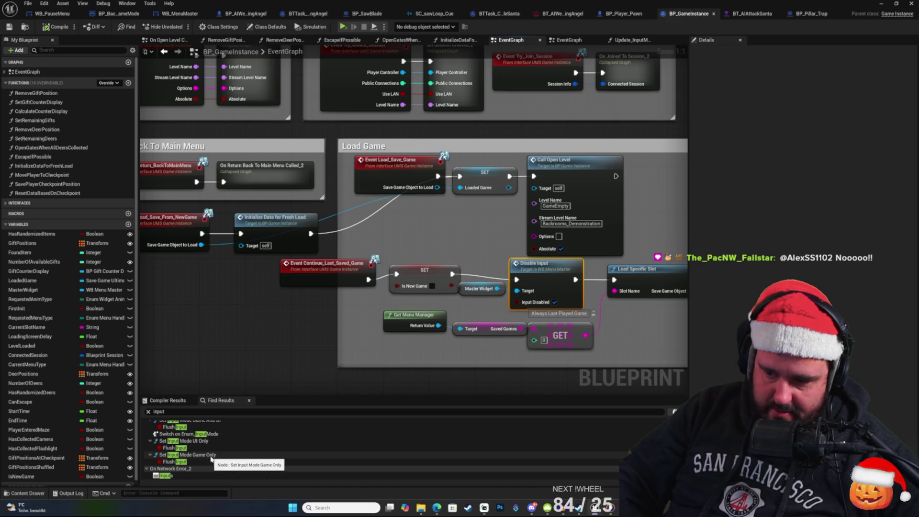
mouse_move(260, 301)
left_mouse_down()
mouse_move(319, 331)
mouse_move(225, 240)
mouse_move(163, 142)
left_mouse_up()
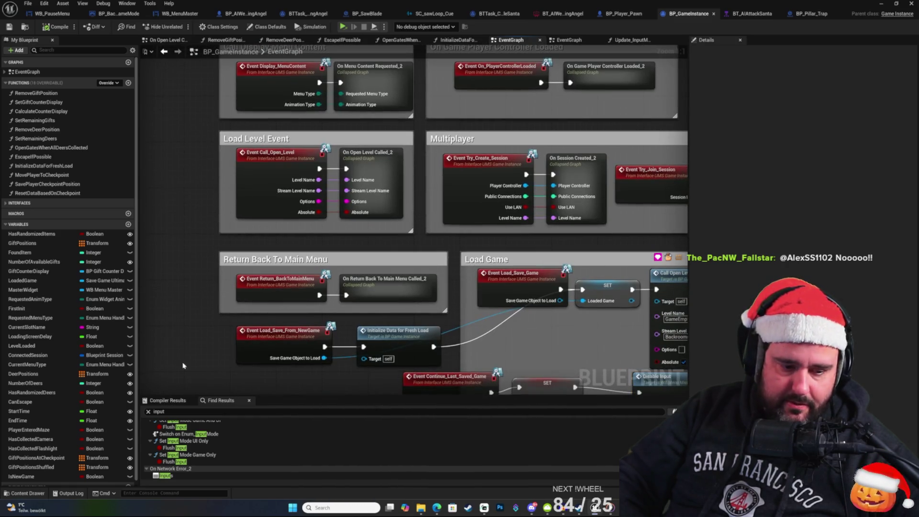
Step: Open BP_Backrooms_GameMode and view its Get Game Instance and Branch nodes
left_click(24, 493)
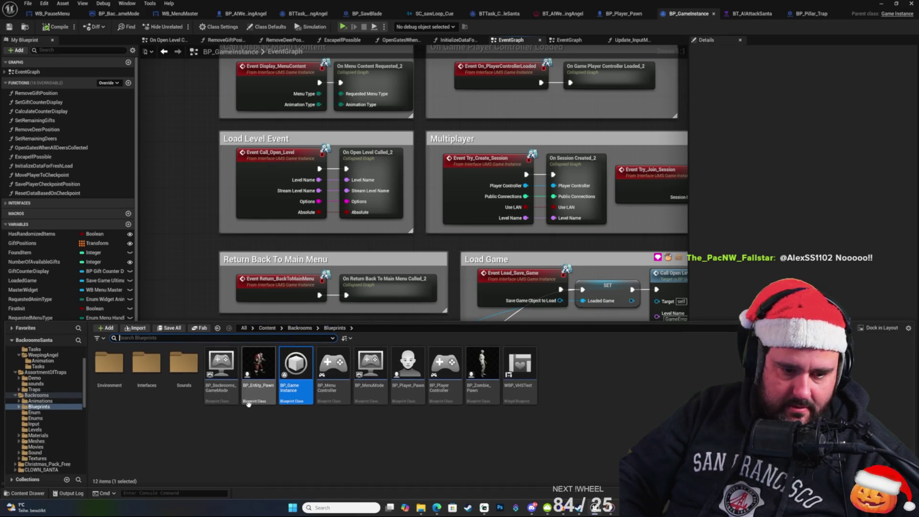
double_click(227, 372)
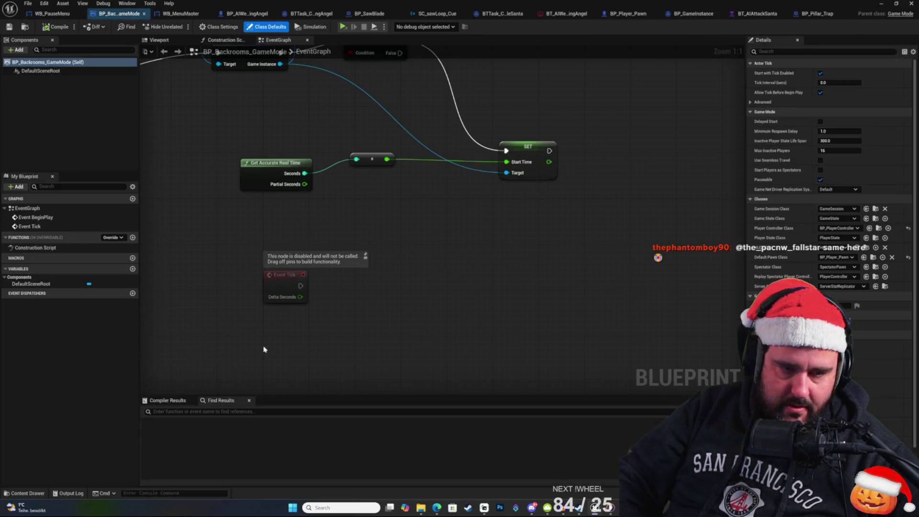
scroll(264, 350, "down", 2)
scroll(174, 203, "up", 2)
mouse_move(175, 203)
left_mouse_down()
mouse_move(243, 216)
mouse_move(324, 204)
left_mouse_up()
Step: Reopen BP_GameInstance's second EventGraph and pan to Event Init and the audio save nodes
left_click(29, 493)
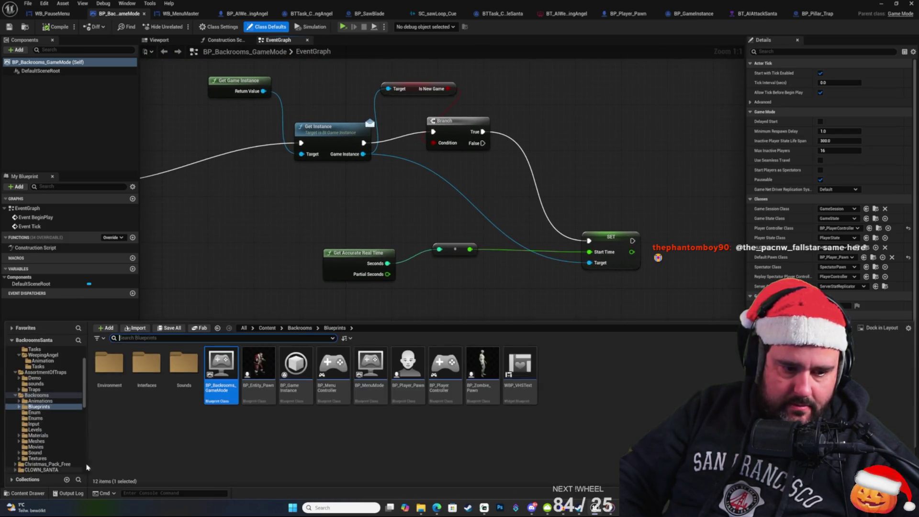
double_click(306, 375)
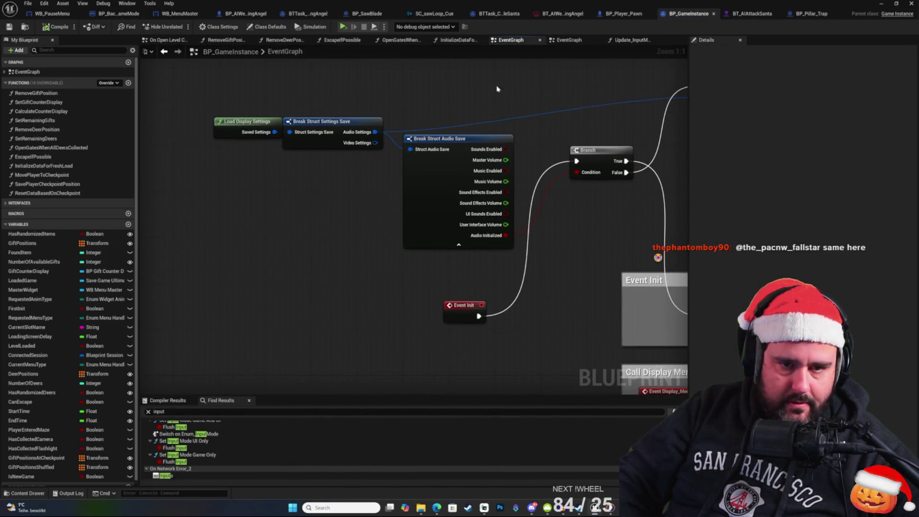
left_click(568, 40)
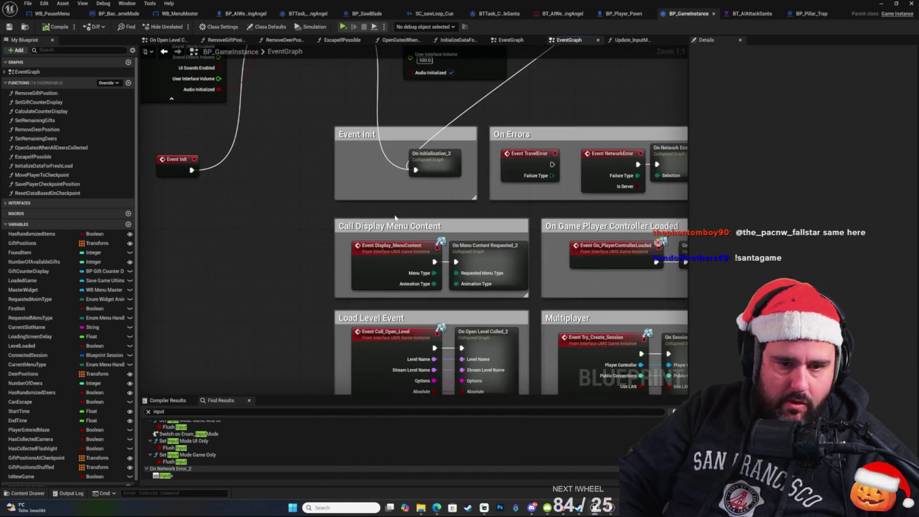
mouse_move(511, 152)
left_mouse_down()
mouse_move(469, 287)
mouse_move(401, 286)
left_mouse_up()
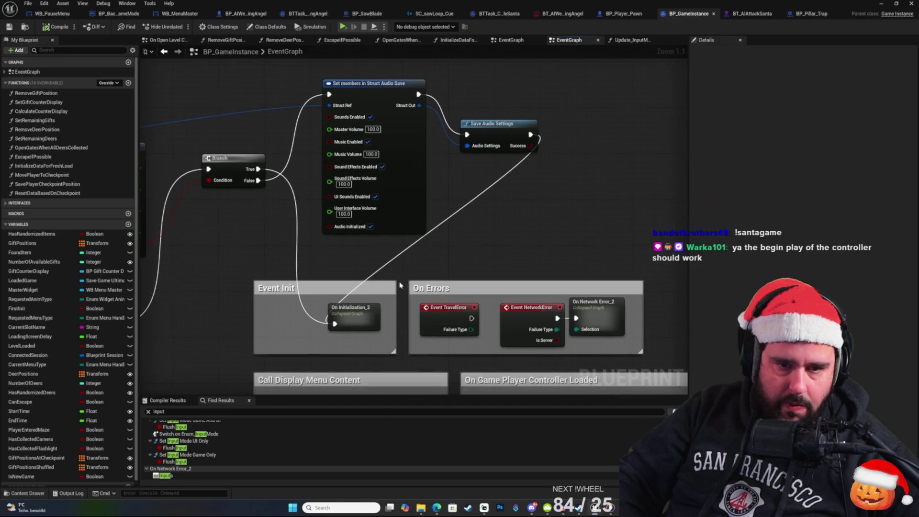
left_click_drag(523, 226, 507, 214)
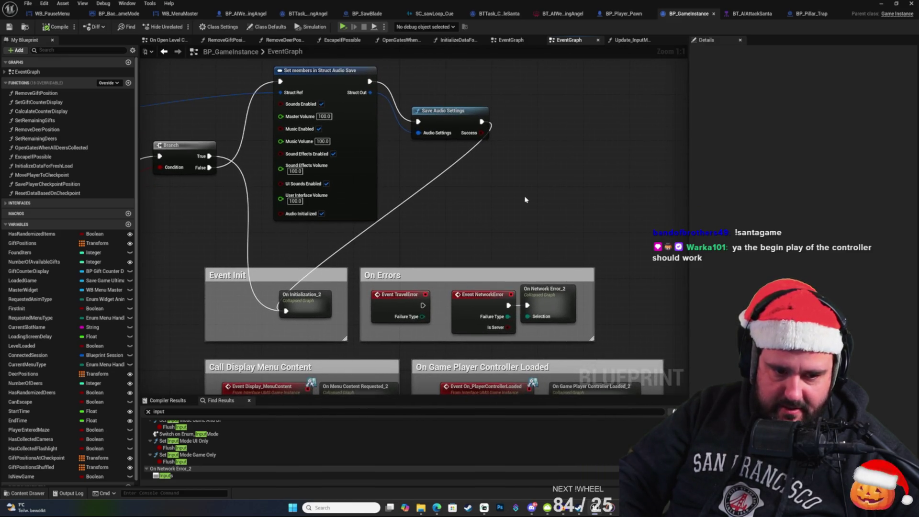
mouse_move(352, 259)
left_mouse_down()
mouse_move(506, 237)
mouse_move(608, 195)
left_mouse_up()
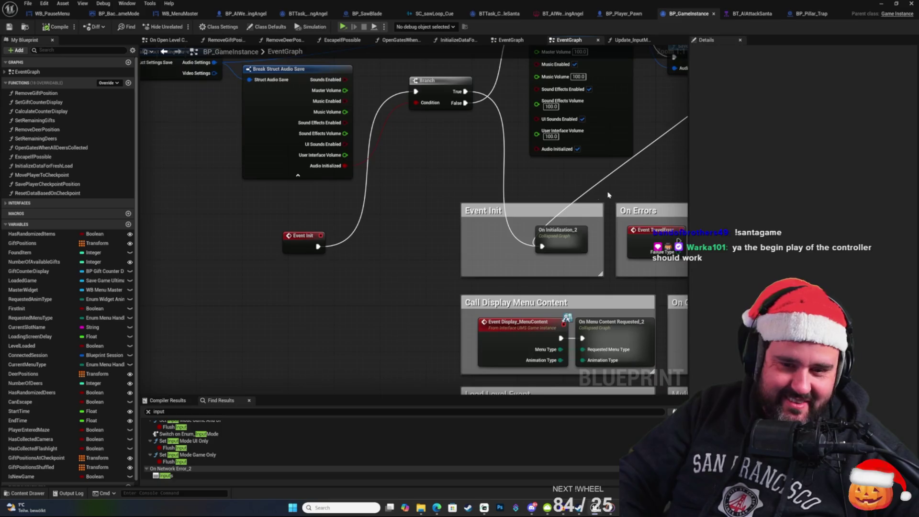
Step: Open the On Initialization_2 collapsed graph and centre its Inputs and Outputs nodes
double_click(560, 232)
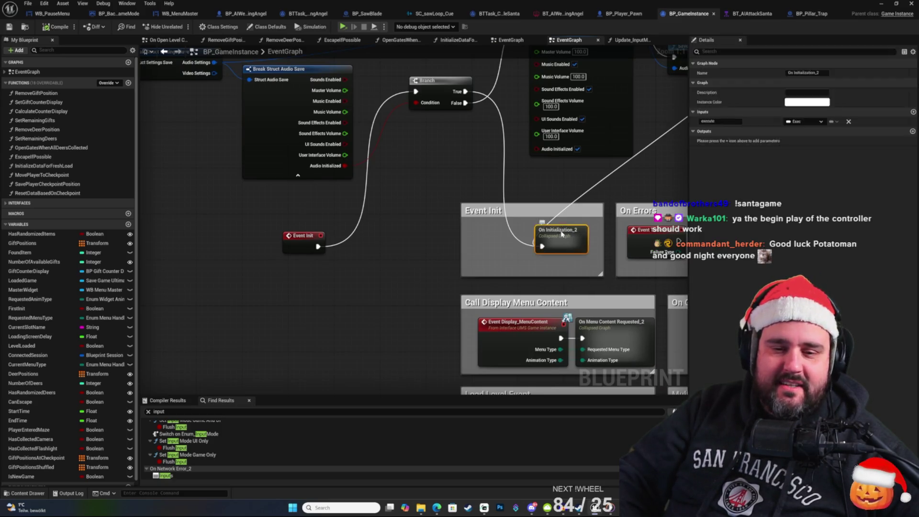
scroll(248, 227, "up", 4)
mouse_move(232, 222)
left_mouse_down()
mouse_move(326, 223)
mouse_move(287, 177)
mouse_move(194, 181)
left_mouse_up()
left_click_drag(346, 127, 431, 132)
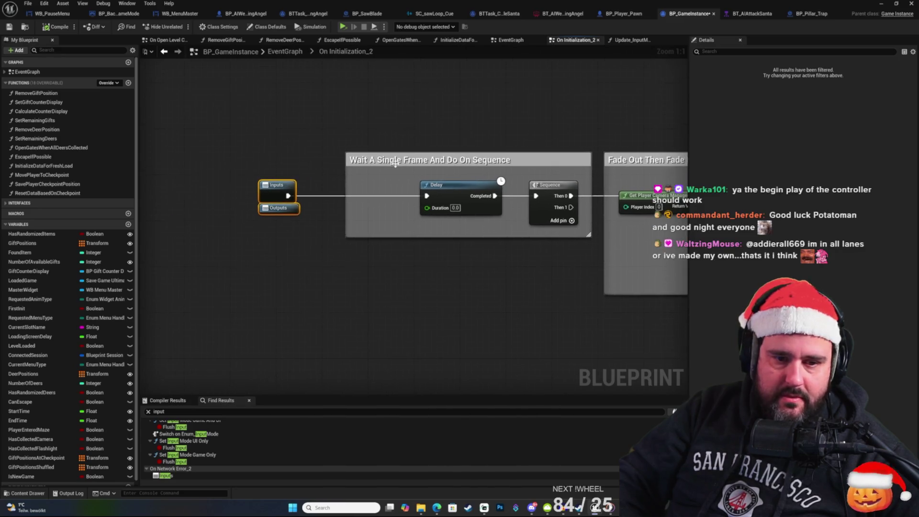
left_click(415, 128)
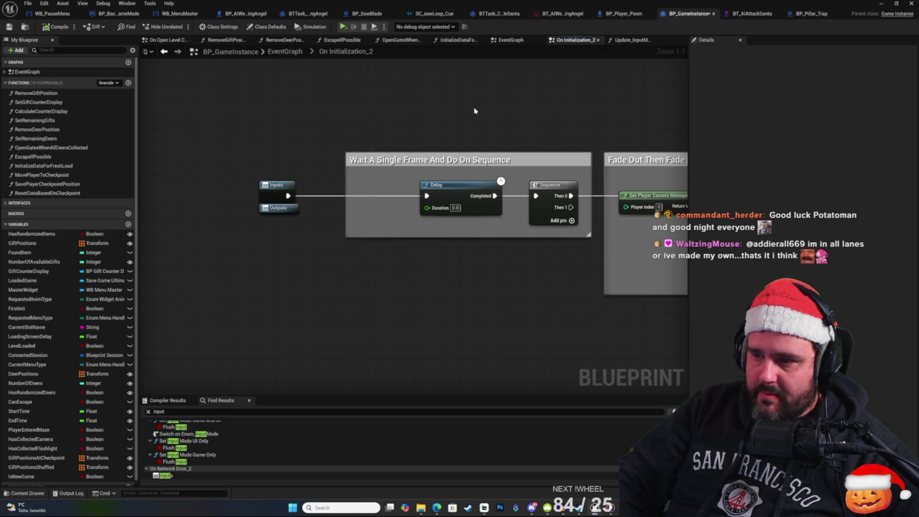
Step: Add Set Viewport Mouse Capture Mode set to Capture Permanently, wired between Inputs and Delay
right_click(348, 109)
type("set")
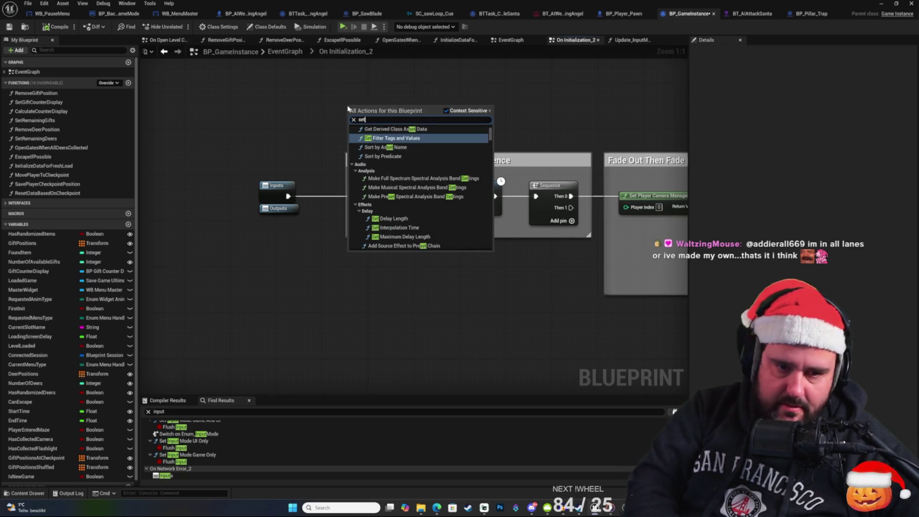
type(" view")
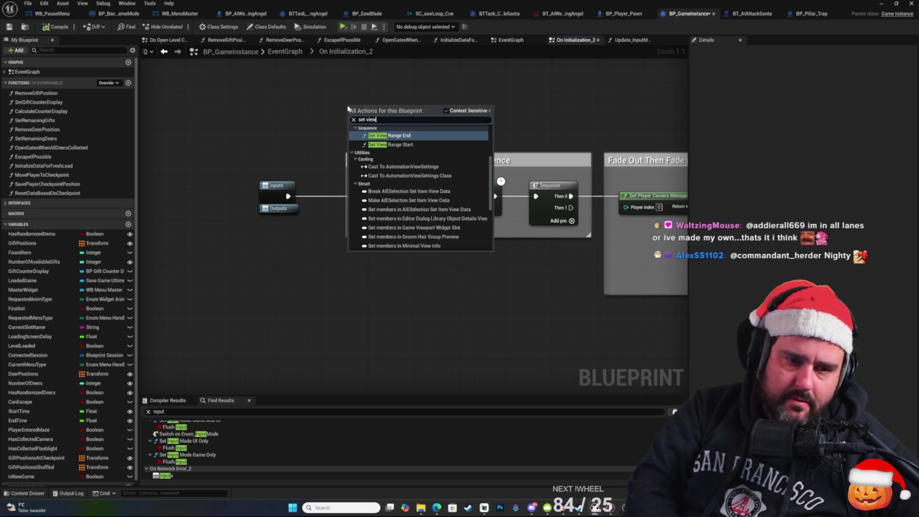
type("port mouse")
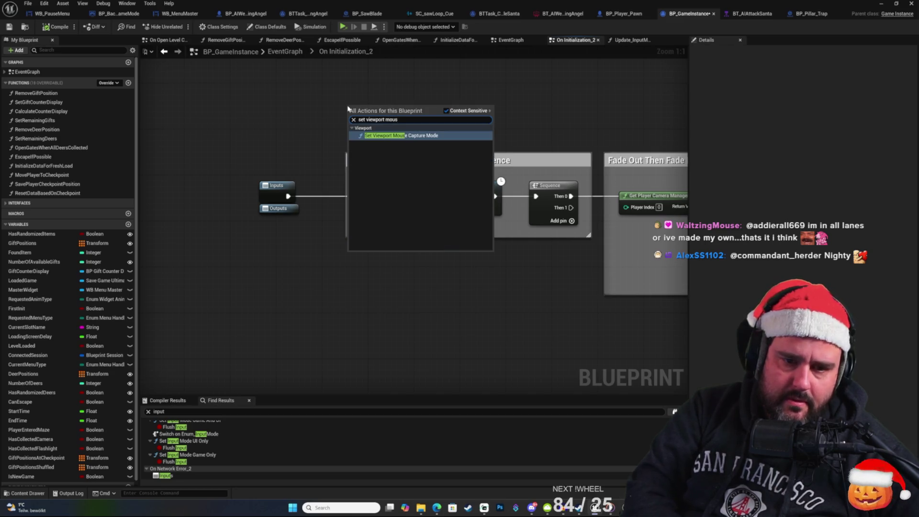
key("Return")
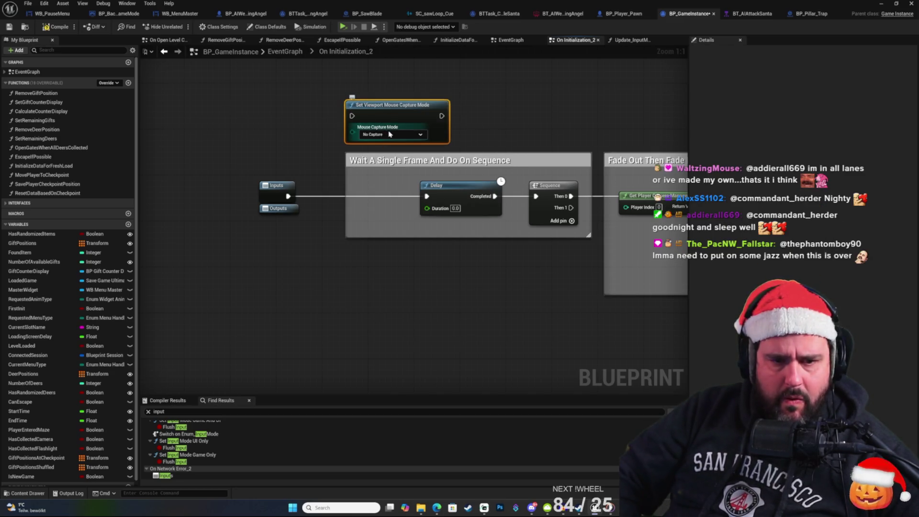
left_click(390, 134)
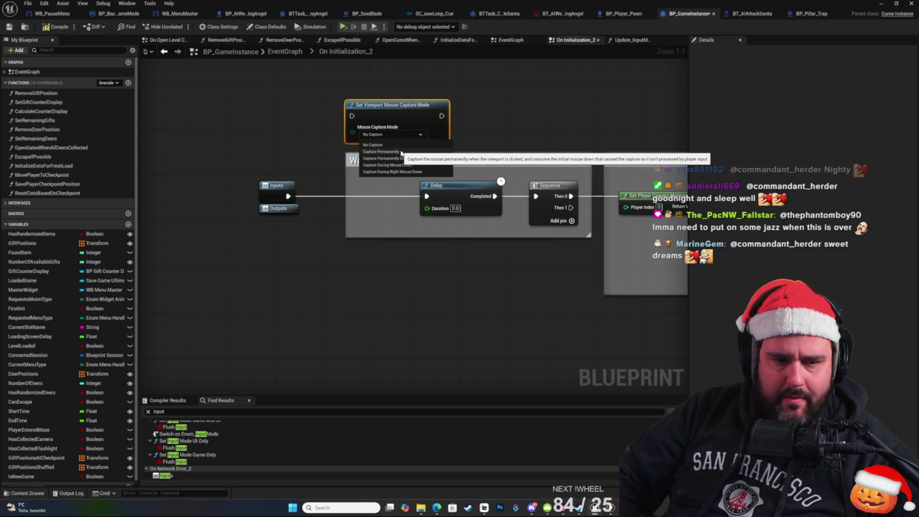
left_click(392, 152)
left_click_drag(395, 117, 354, 197)
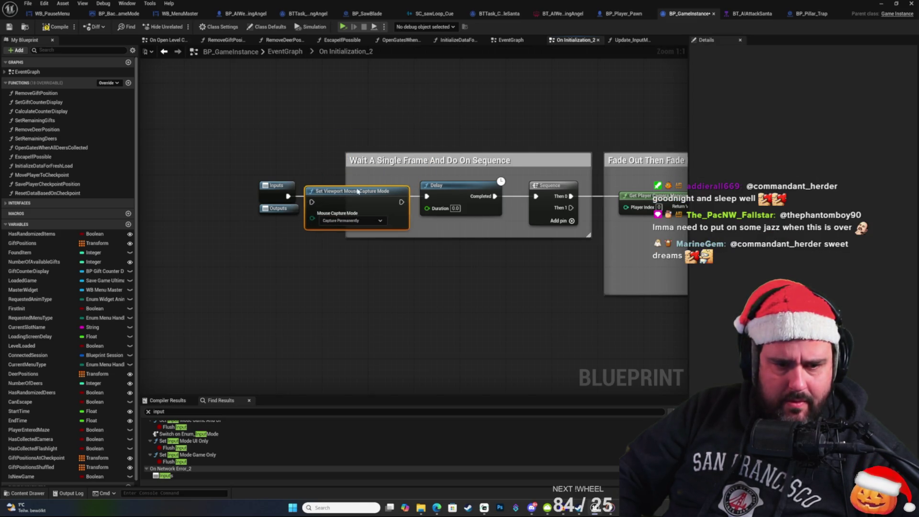
left_click_drag(288, 196, 312, 196)
left_click_drag(401, 196, 426, 196)
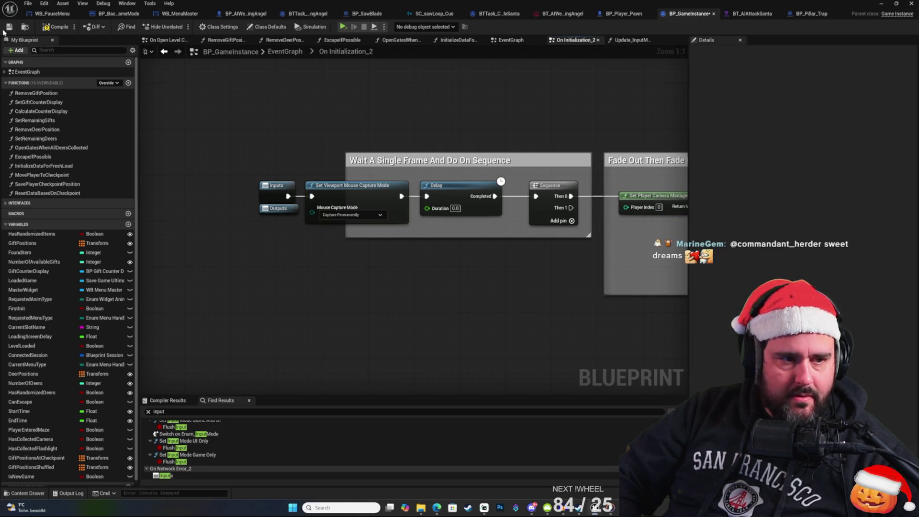
Step: In File Explorer, go up from the Windows build folder to BackroomsFinalBuild
right_click(313, 116)
left_click(260, 96)
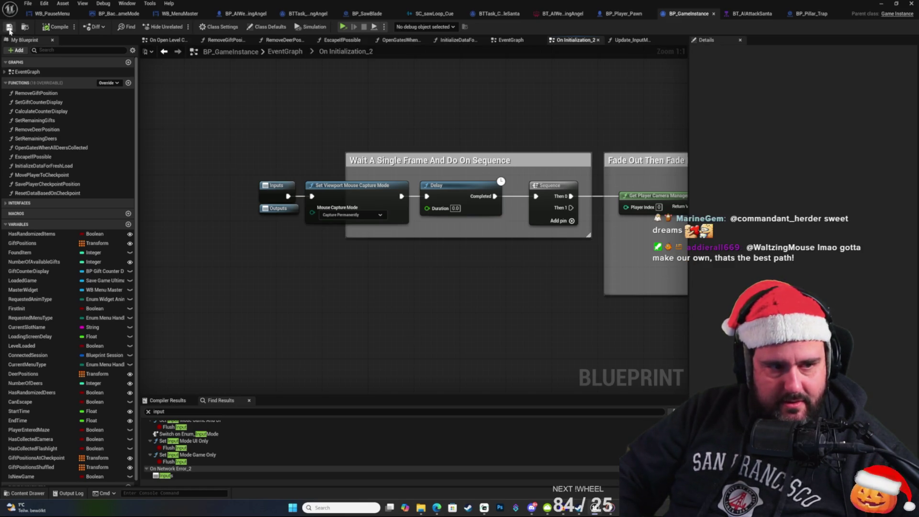
mouse_move(419, 510)
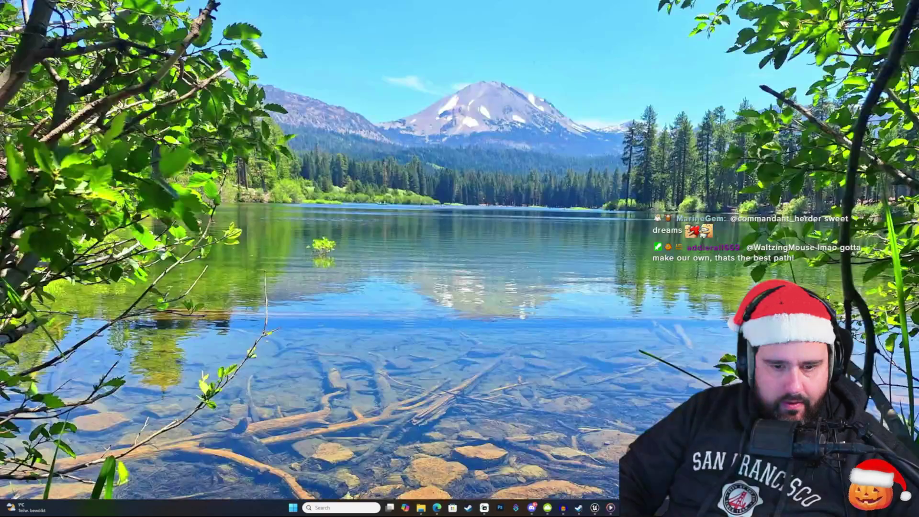
left_click(392, 467)
left_click_drag(446, 383, 379, 274)
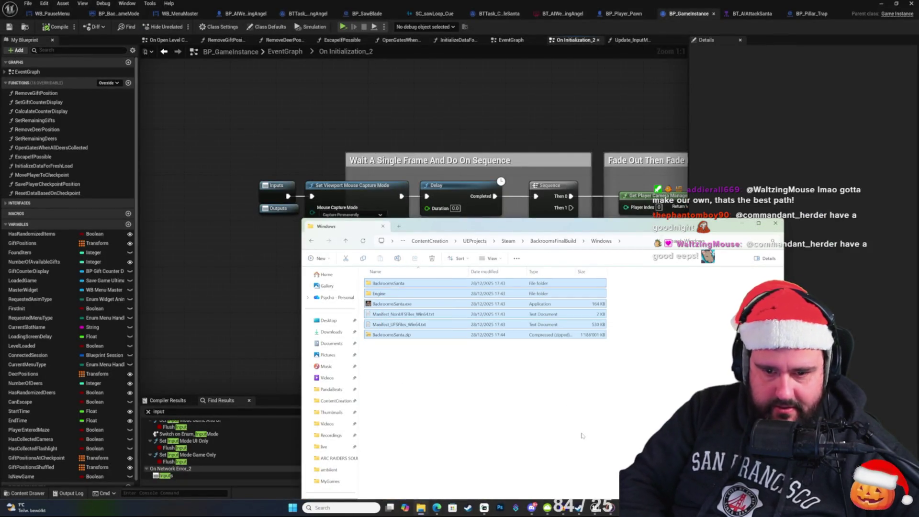
left_click(553, 241)
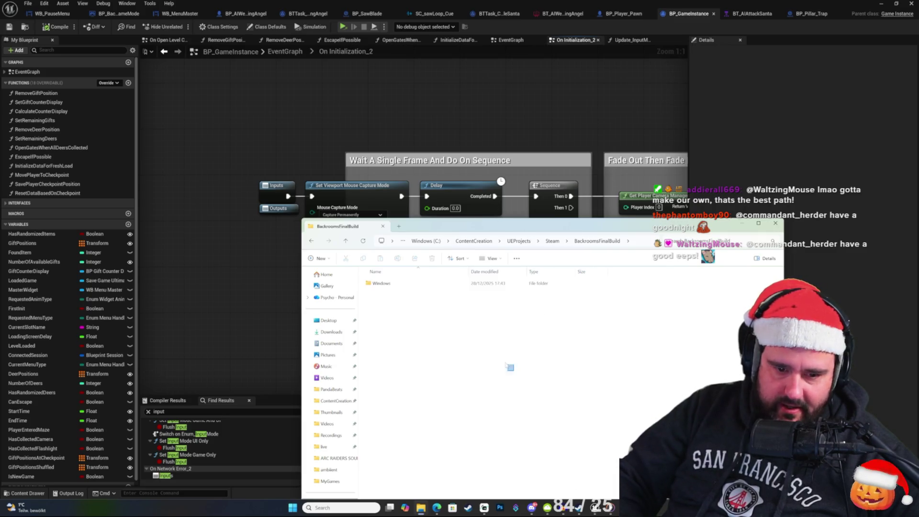
Step: Permanently delete the Windows folder, then save BP_GameInstance in Unreal
key("shift+Delete")
key("Return")
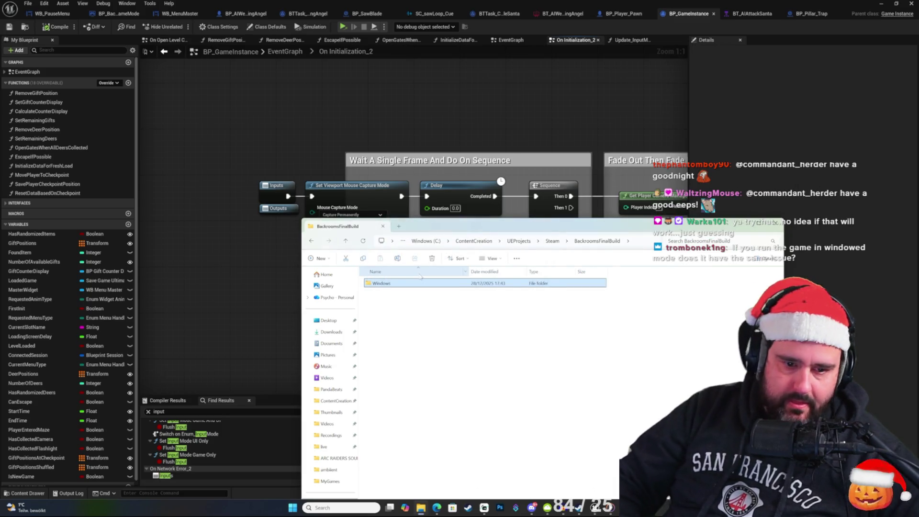
left_click(405, 117)
left_click(9, 27)
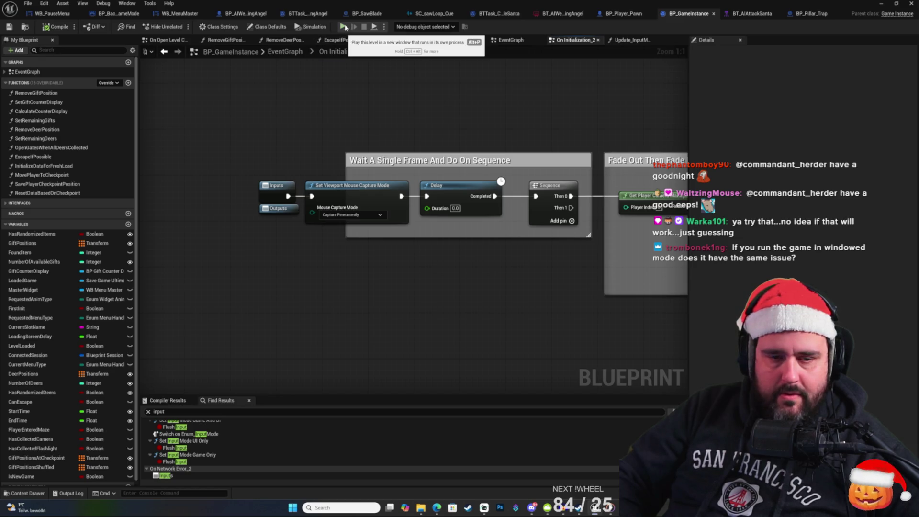
Step: Launch the game standalone, start a new game and skip the story text
left_click(886, 5)
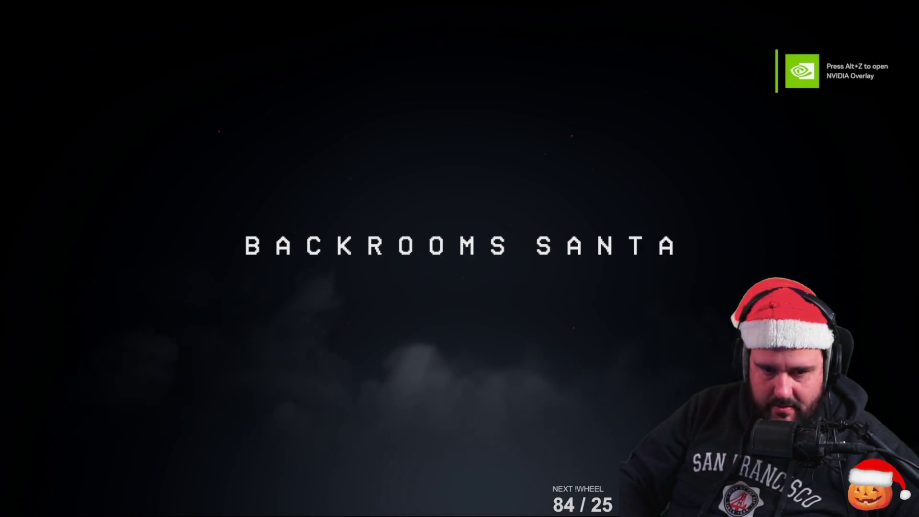
left_click(460, 261)
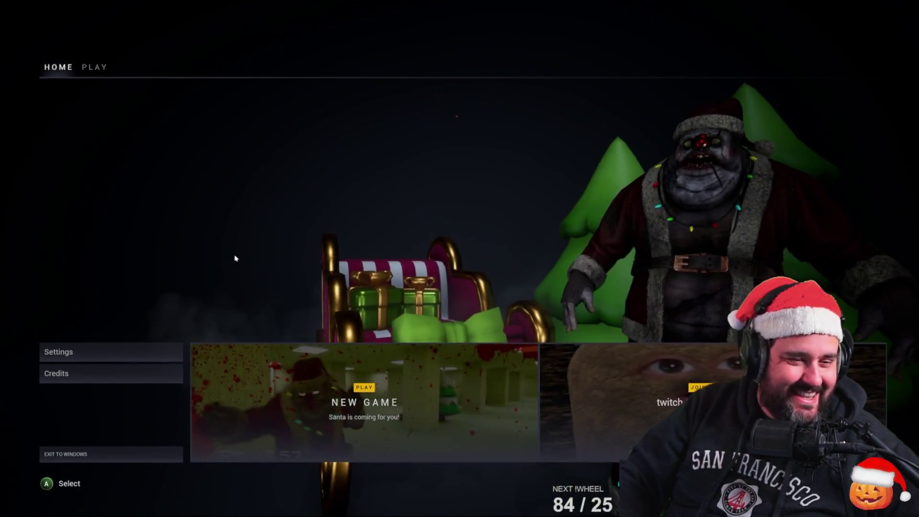
left_click(254, 387)
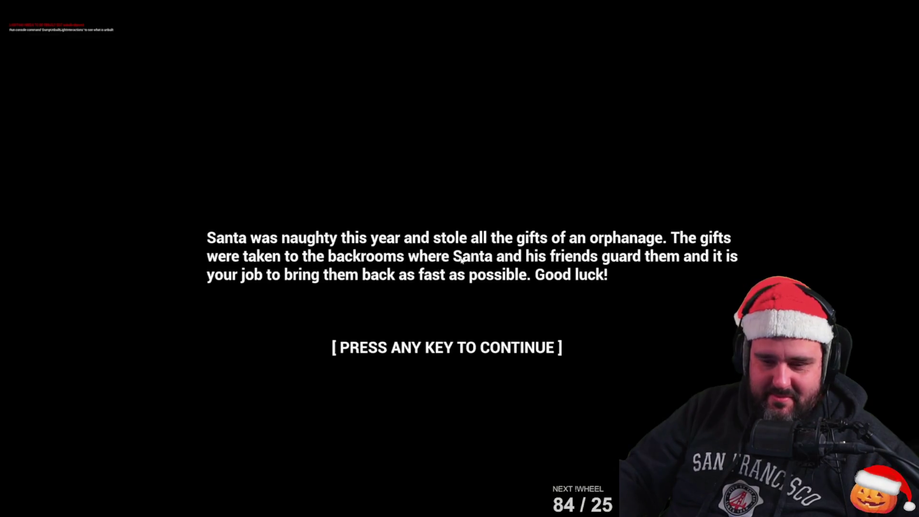
left_click(462, 261)
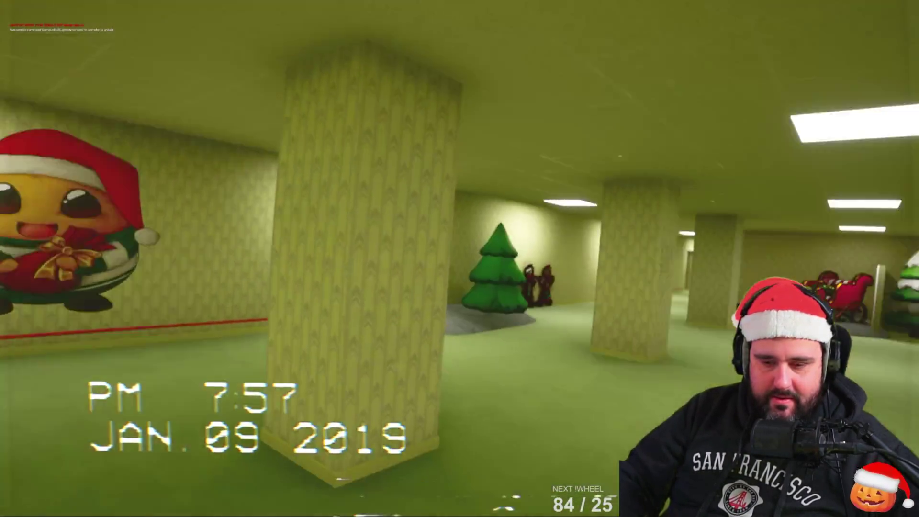
Step: Walk through the corridors to the mural room, then pause and bring up the quit confirmation
key("w")
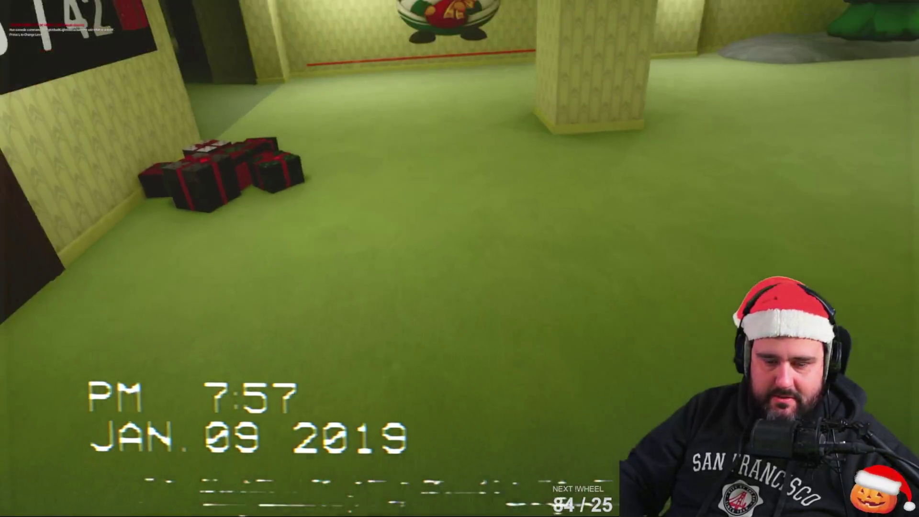
key("w")
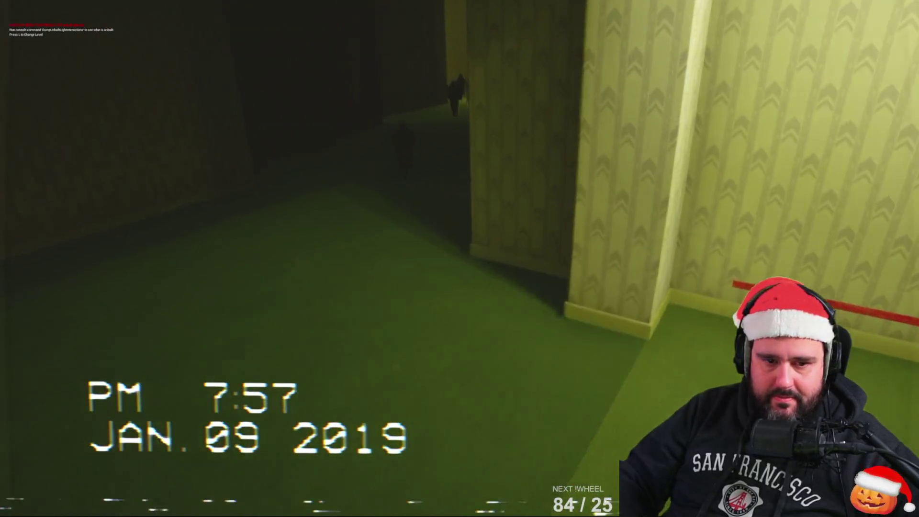
key("w")
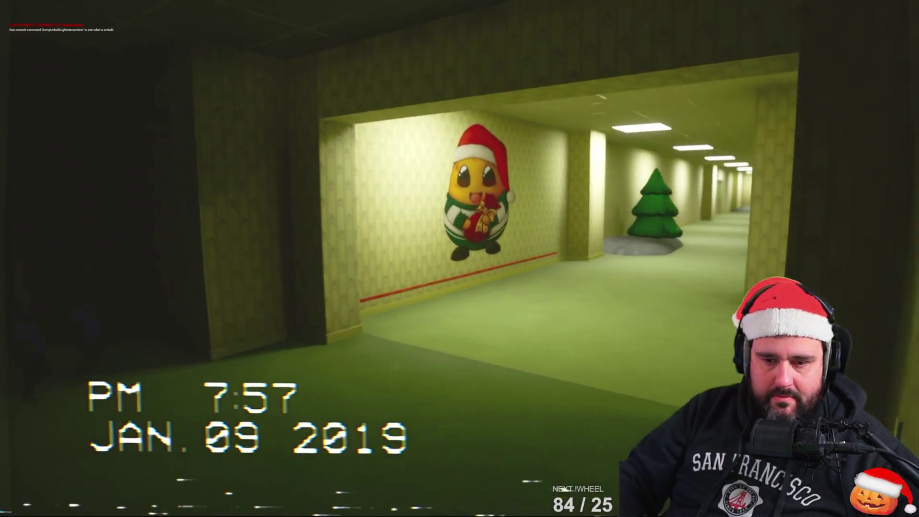
key("alt+Tab")
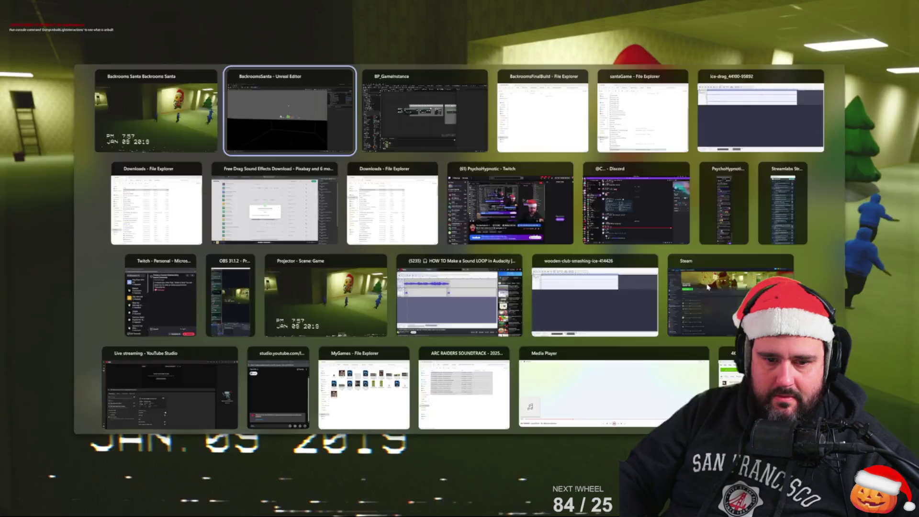
key("alt+Tab")
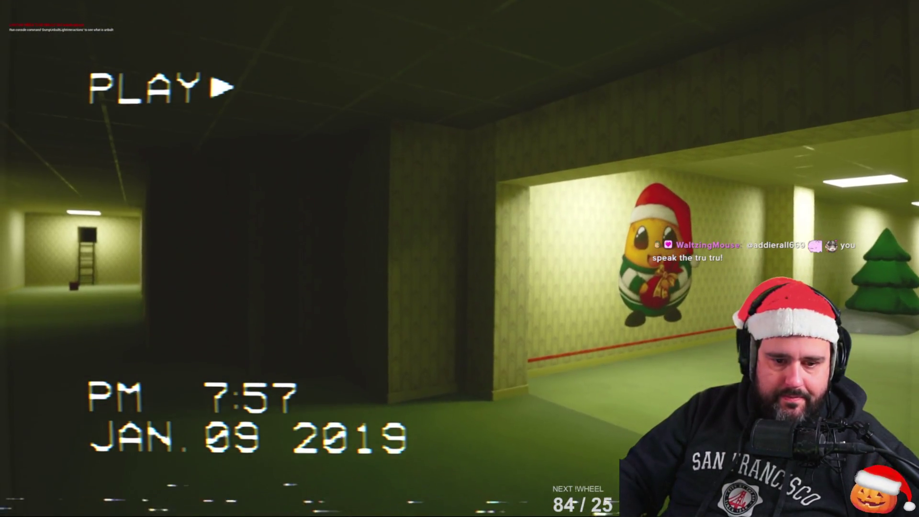
key("super")
left_click(353, 129)
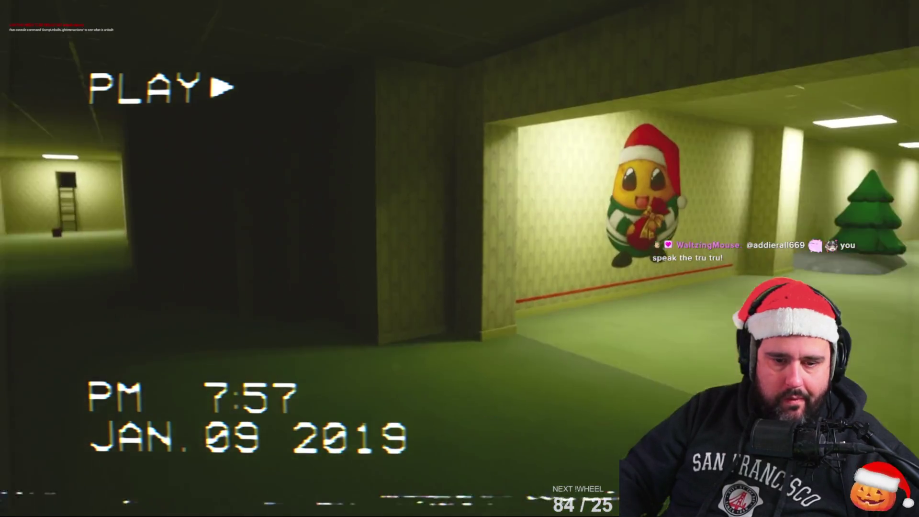
key("Escape")
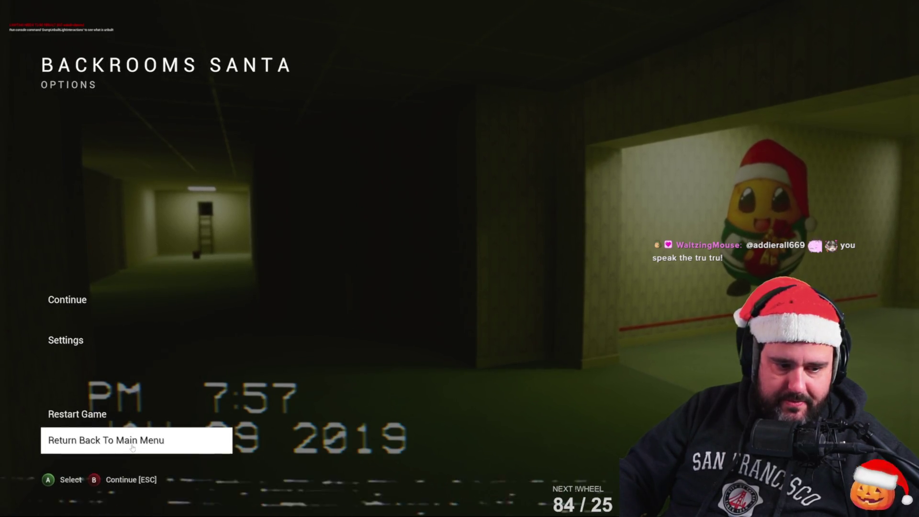
left_click(132, 447)
Step: Stop the play session and look through the editor's platform menu
key("Escape")
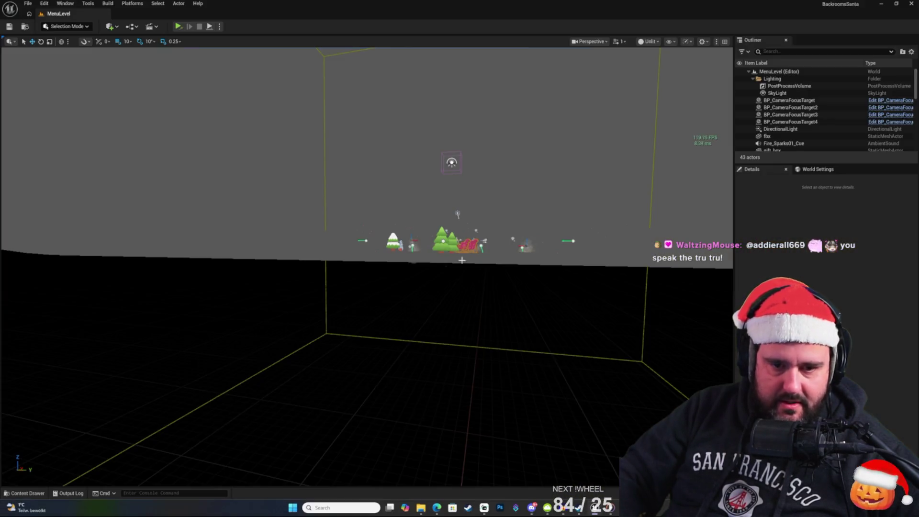
left_click(173, 7)
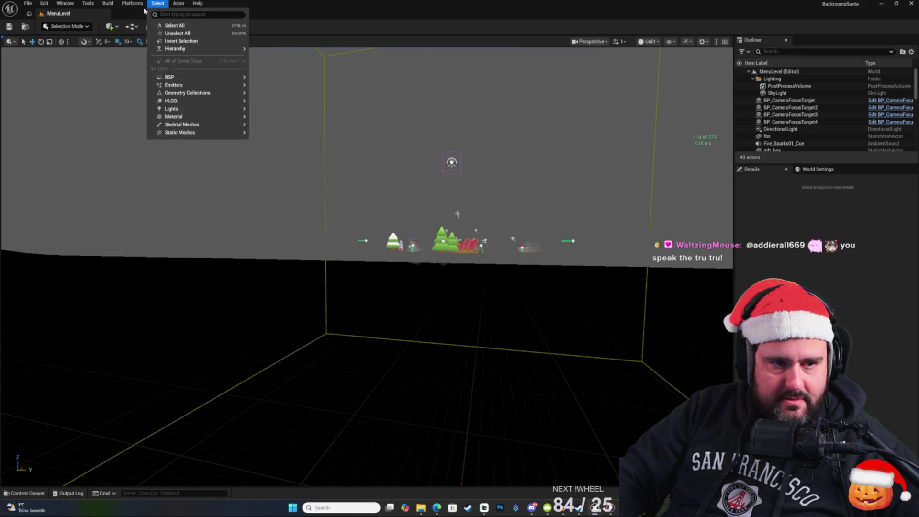
mouse_move(136, 9)
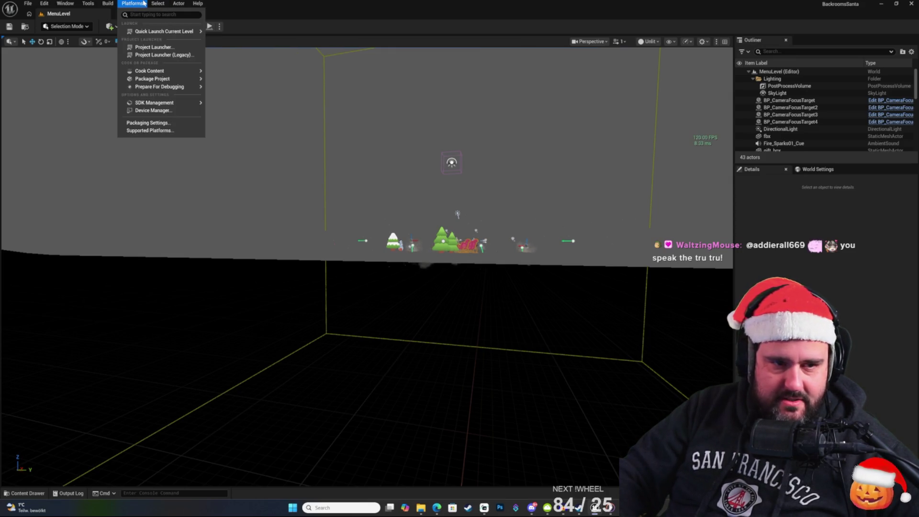
left_click(142, 4)
left_click(179, 3)
left_click(178, 4)
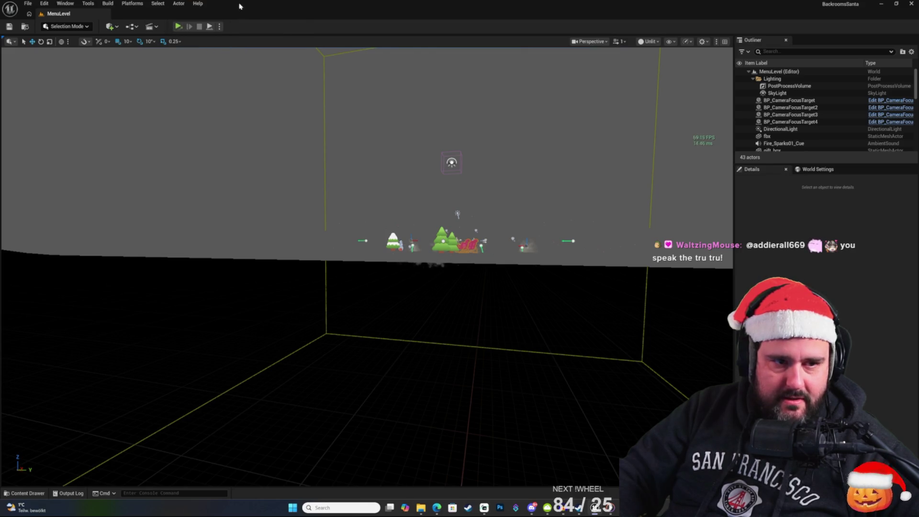
Step: Run Build > Build Lighting Only for the MenuLevel map
left_click(149, 5)
mouse_move(108, 4)
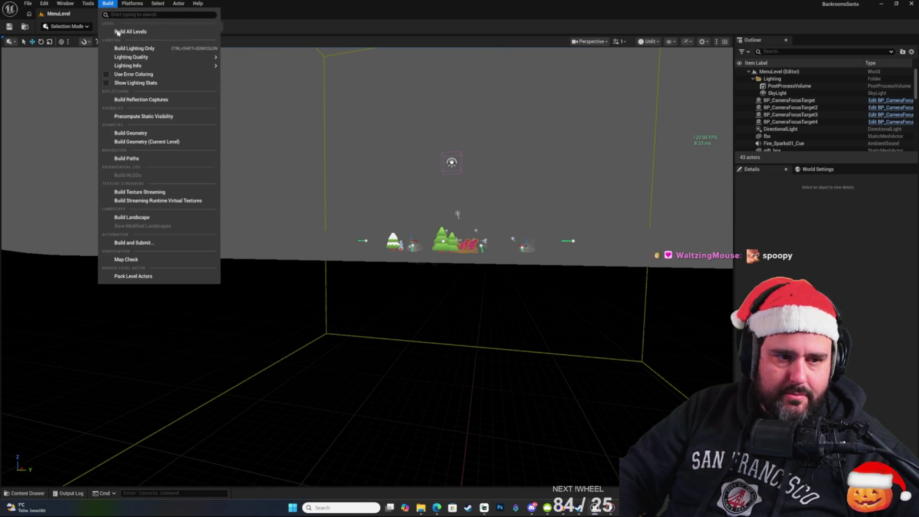
left_click(169, 49)
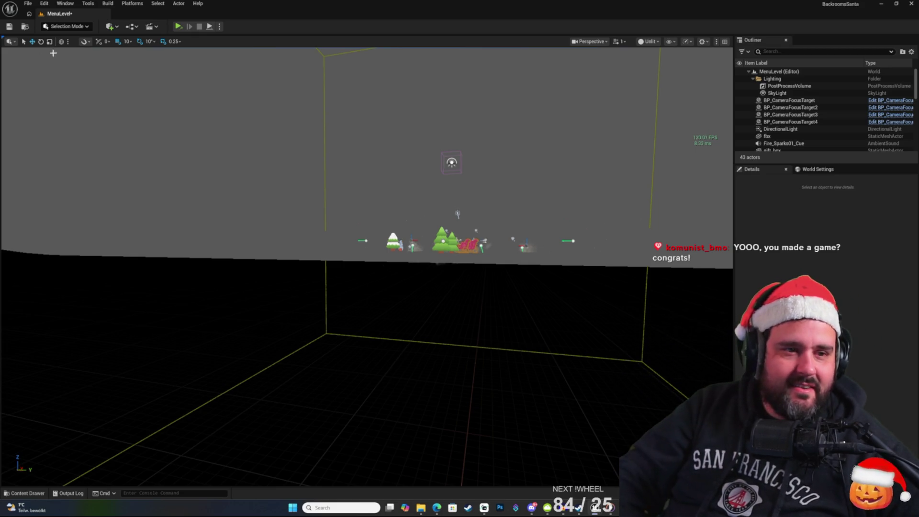
Step: Start Platforms > Package Project and choose BackroomsFinalBuild as the output folder
left_click(132, 4)
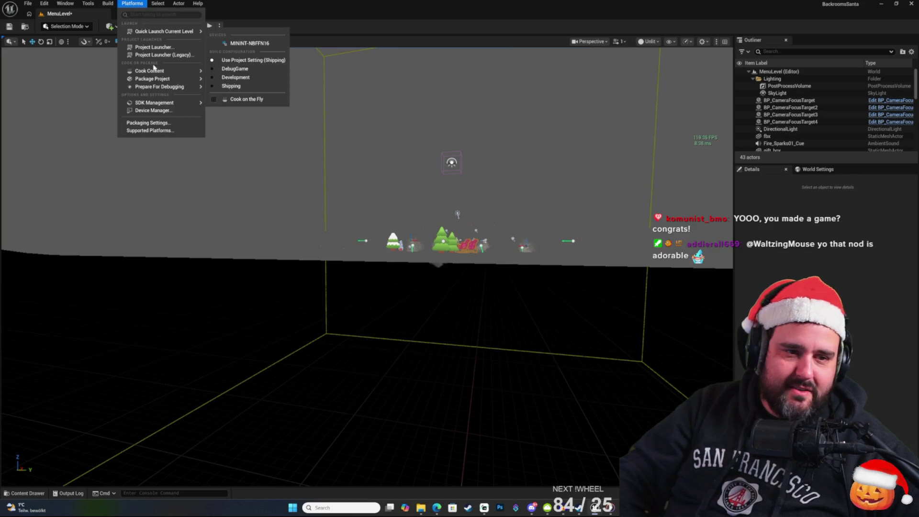
mouse_move(158, 78)
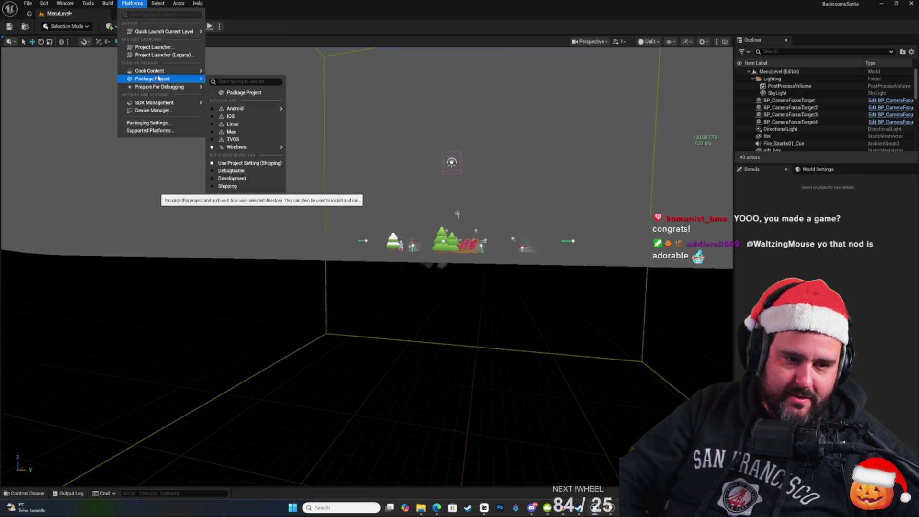
left_click(260, 93)
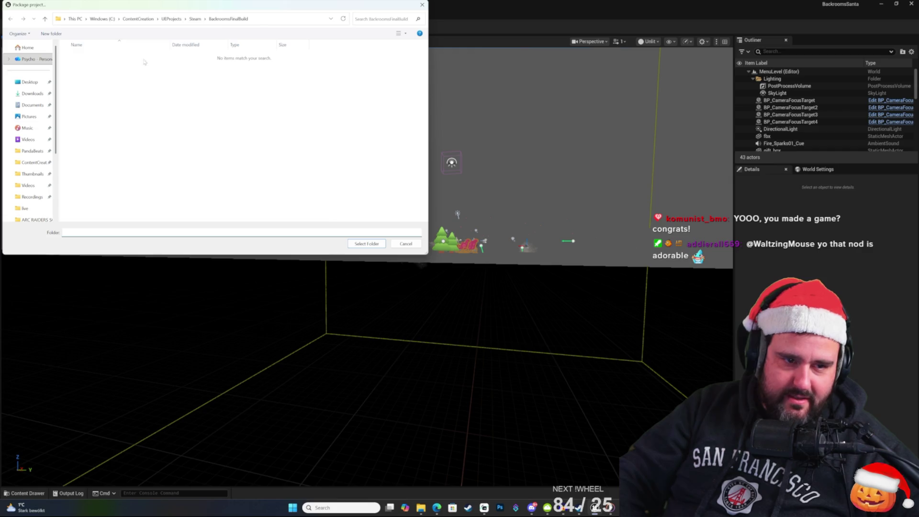
mouse_move(257, 10)
left_mouse_down()
mouse_move(453, 107)
mouse_move(462, 126)
mouse_move(505, 118)
mouse_move(500, 195)
mouse_move(509, 141)
left_mouse_up()
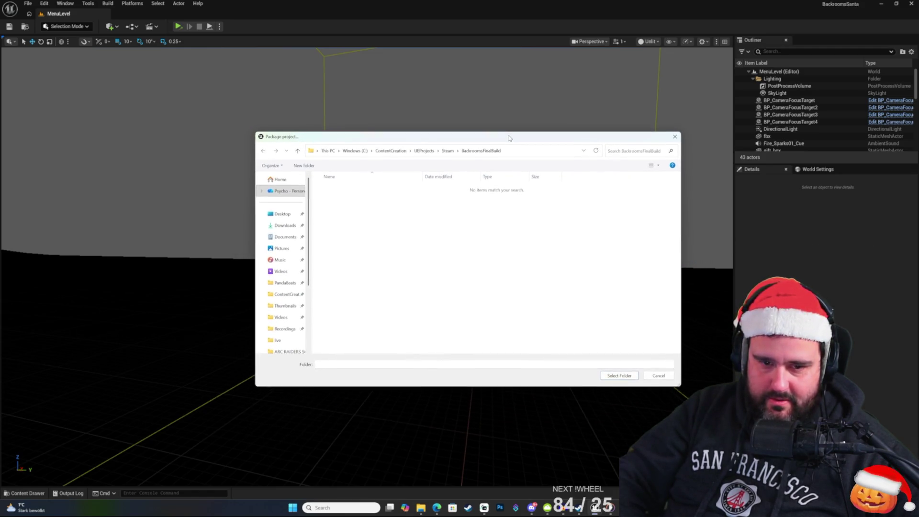
left_click(623, 375)
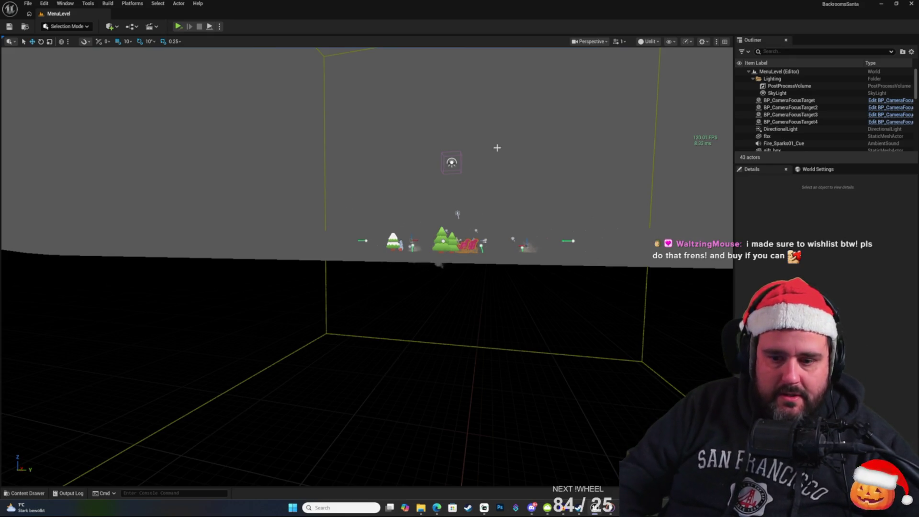
Step: Open BackroomsFinalBuild's Windows folder in Explorer and run BackroomsSanta.exe
key("alt+Tab")
key("alt+Tab")
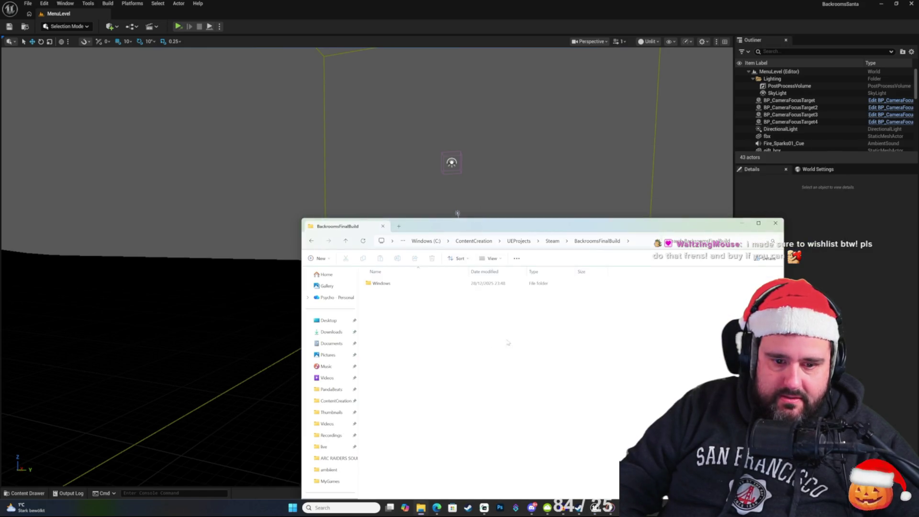
double_click(402, 284)
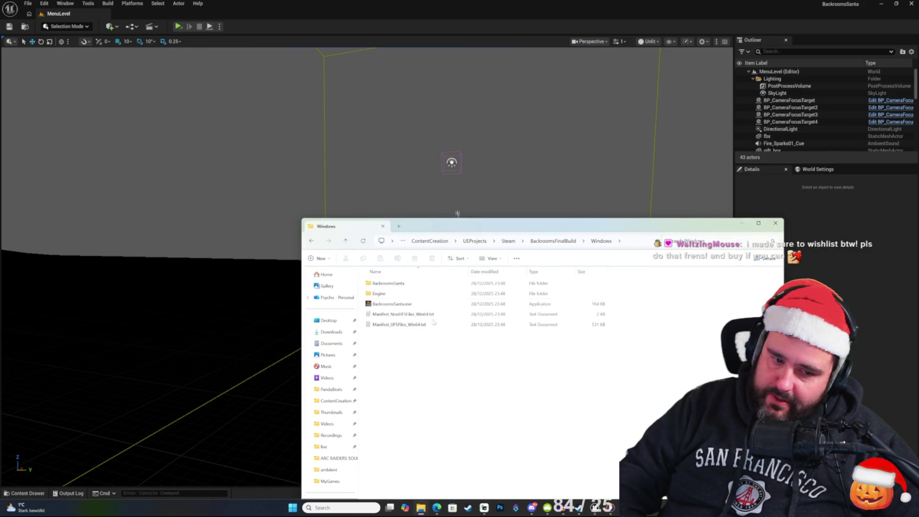
double_click(401, 306)
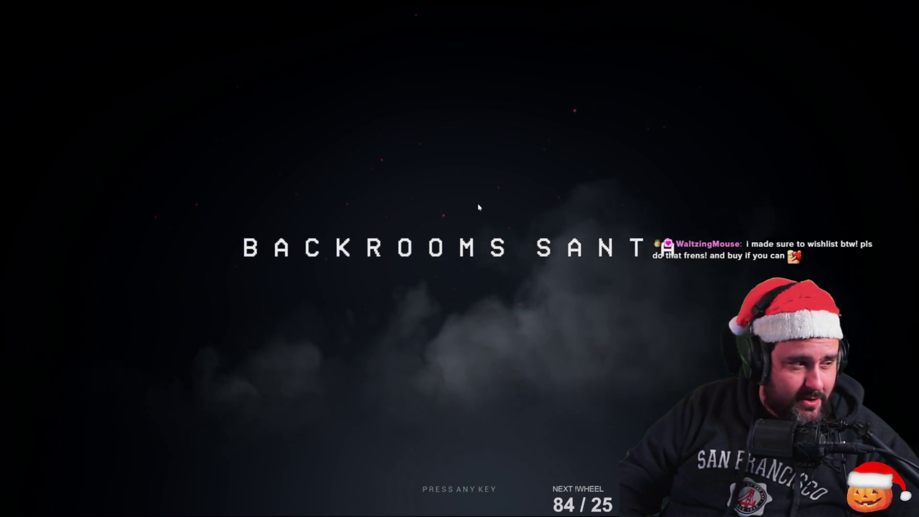
Step: Start a new game from the title menu, skip the story and walk through the backrooms level
left_click(446, 242)
left_click(415, 407)
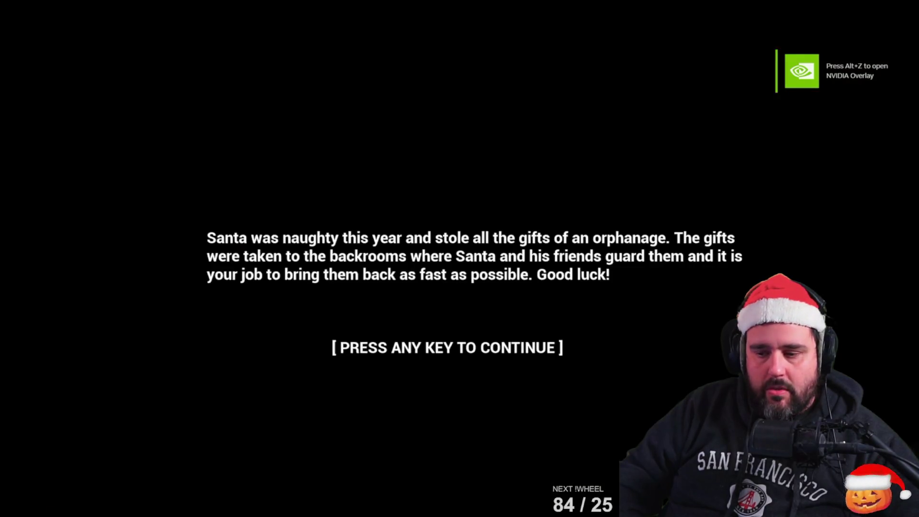
key("space")
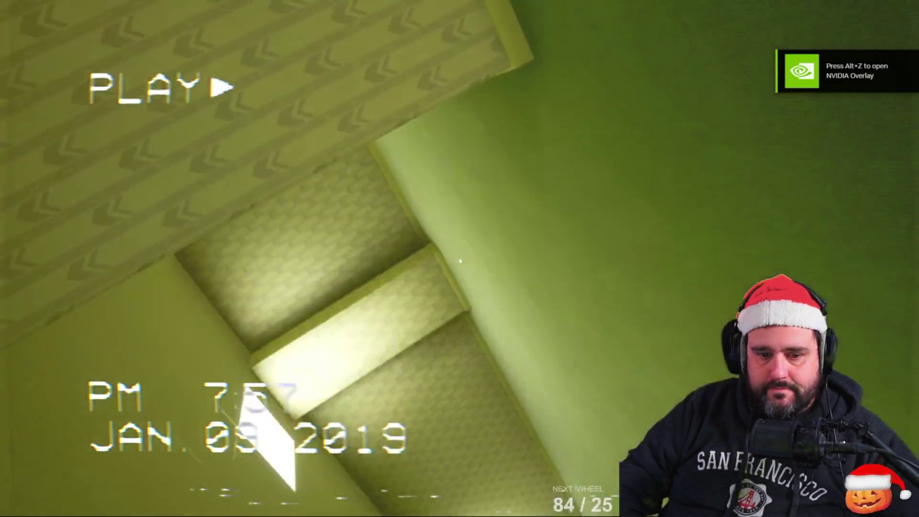
key("w")
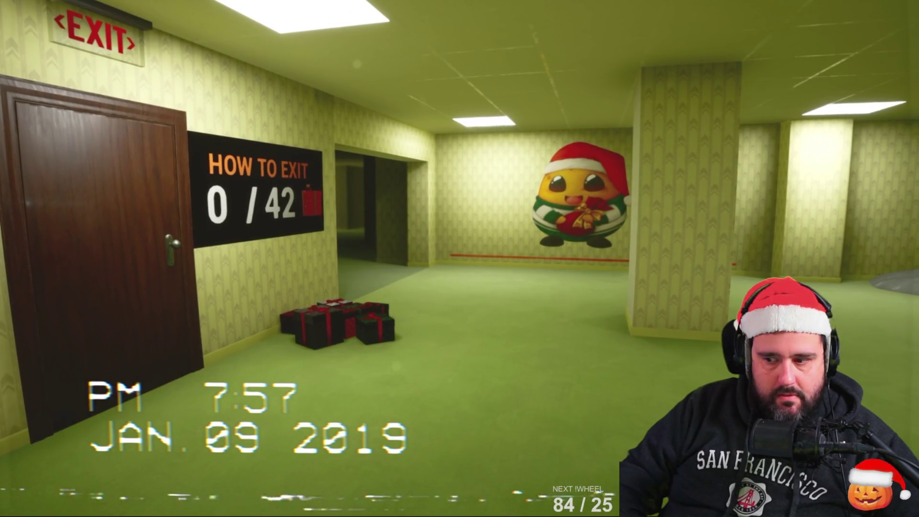
key("alt+Tab")
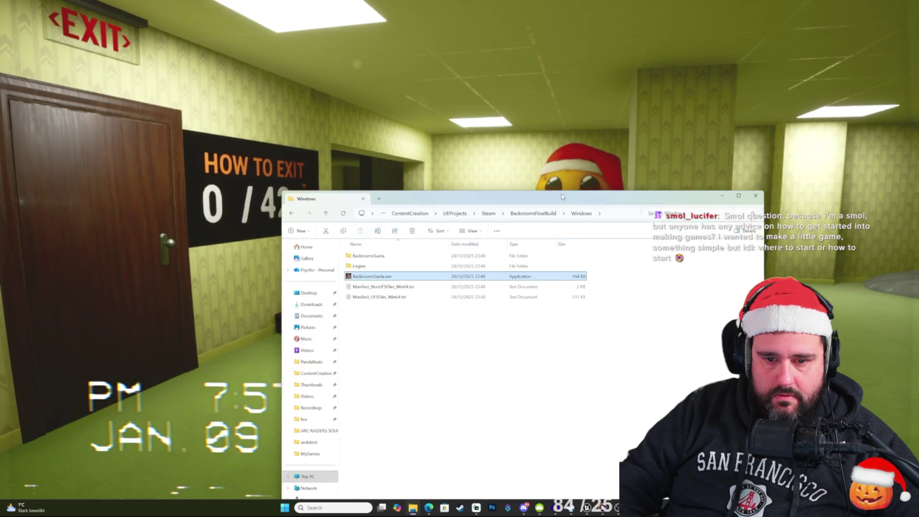
key("alt+Tab")
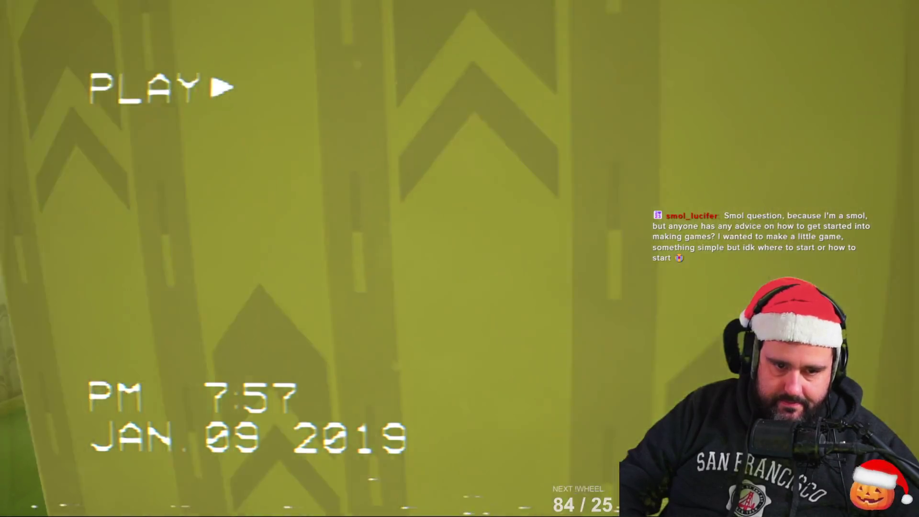
key("w")
key("w")
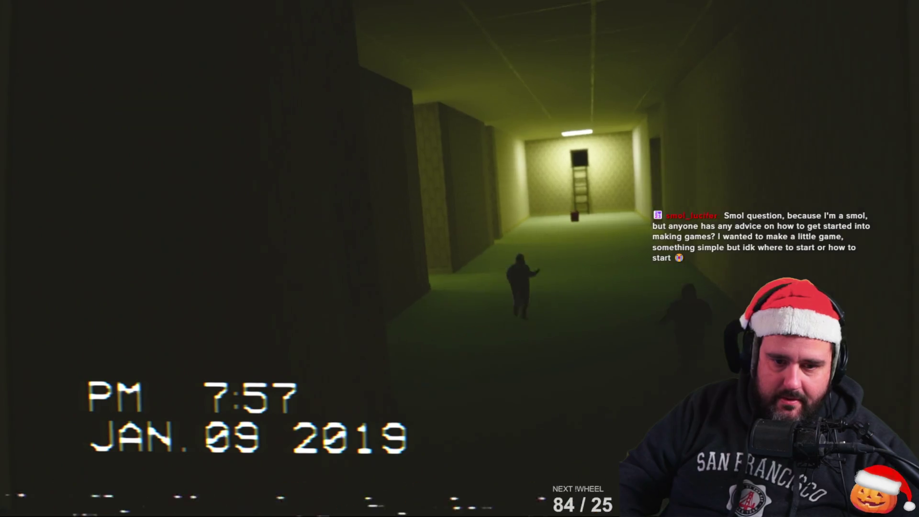
key("w")
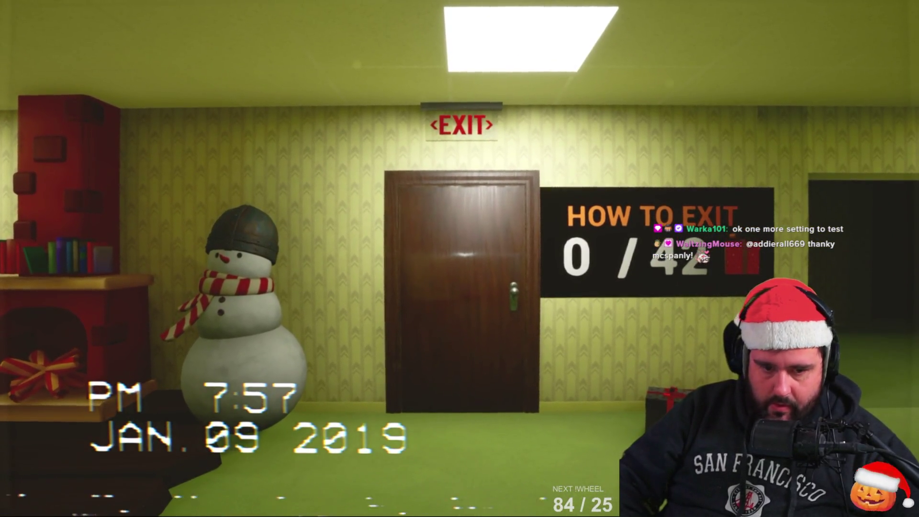
Step: Pause the game and confirm Exit To Windows
key("Escape")
left_click(102, 444)
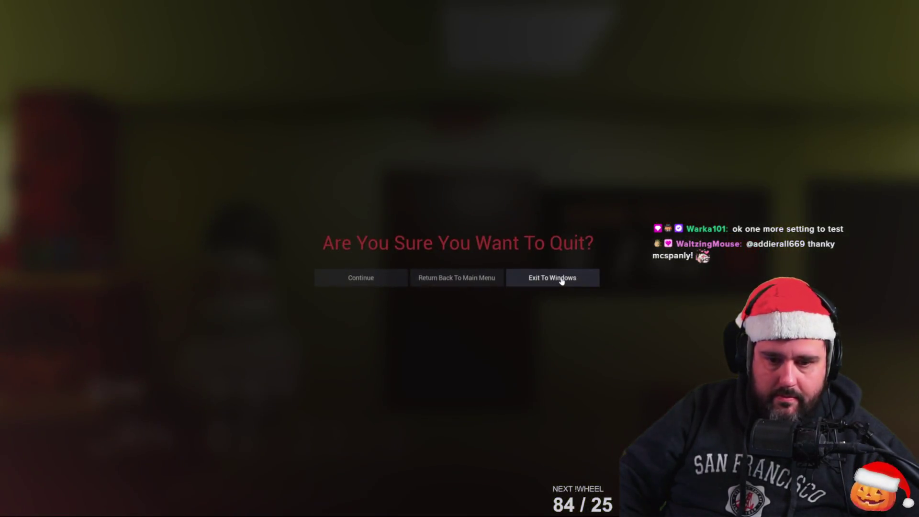
left_click(556, 283)
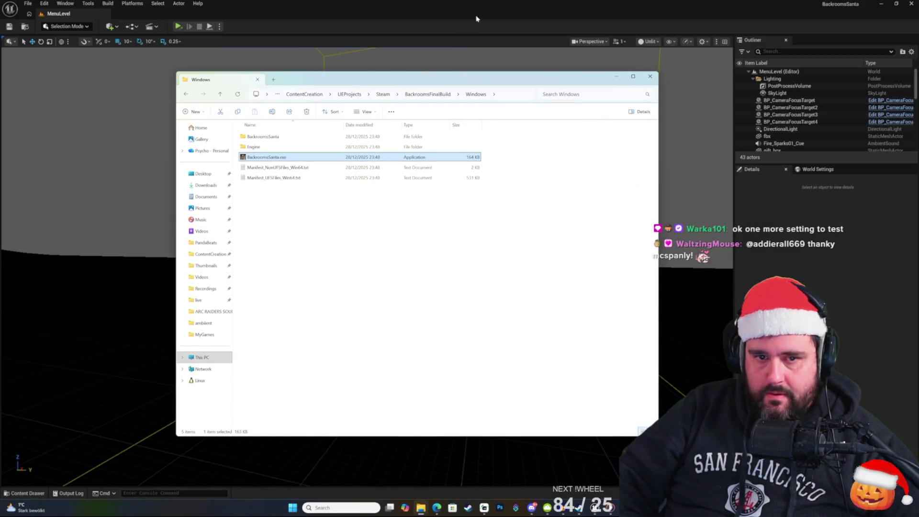
left_click(483, 14)
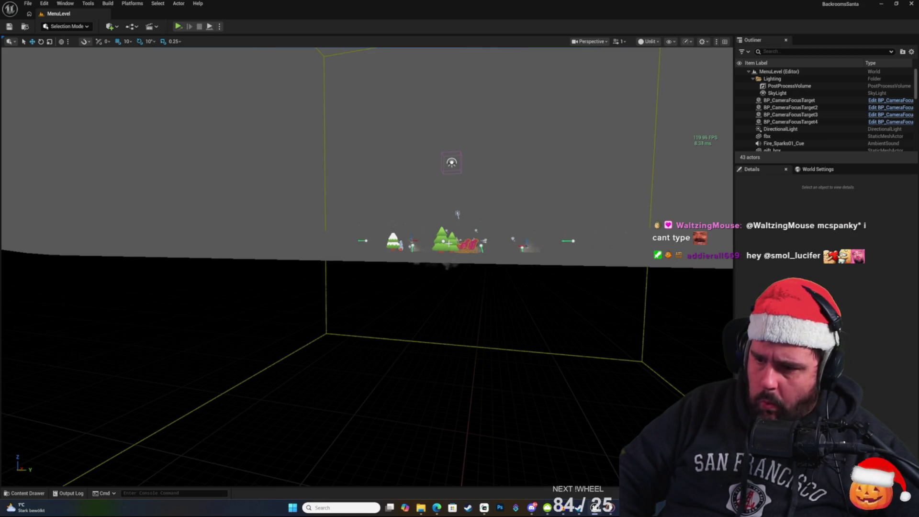
key("d")
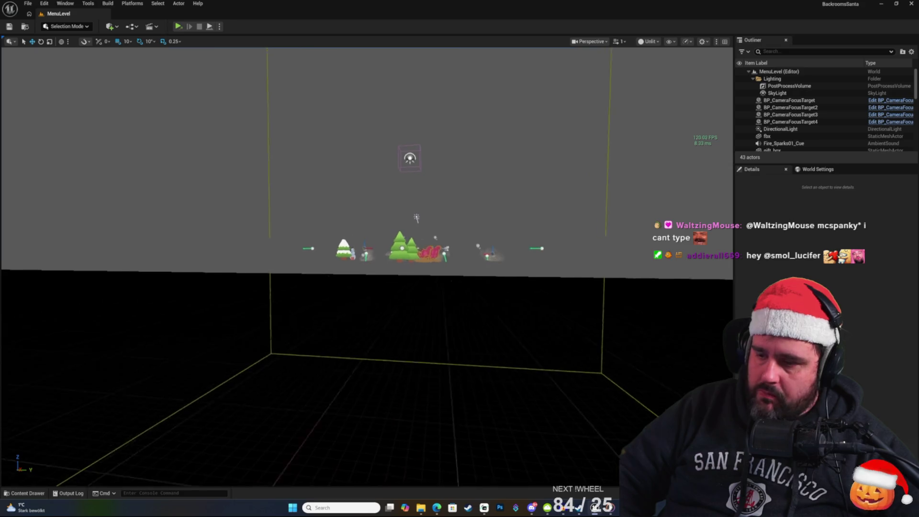
key("Right")
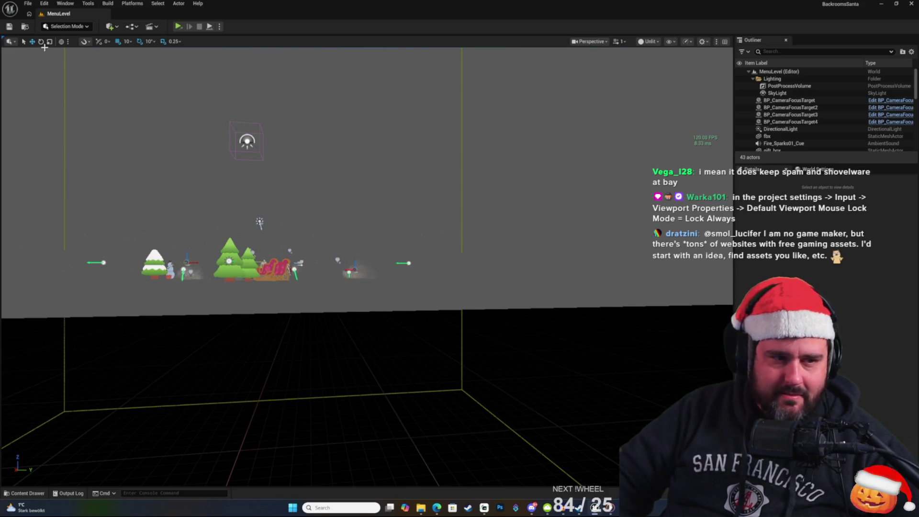
Step: Open Project Settings, search 'default viewport' to view the mouse capture and lock mode settings, then clear the filter
left_click(65, 3)
mouse_move(43, 3)
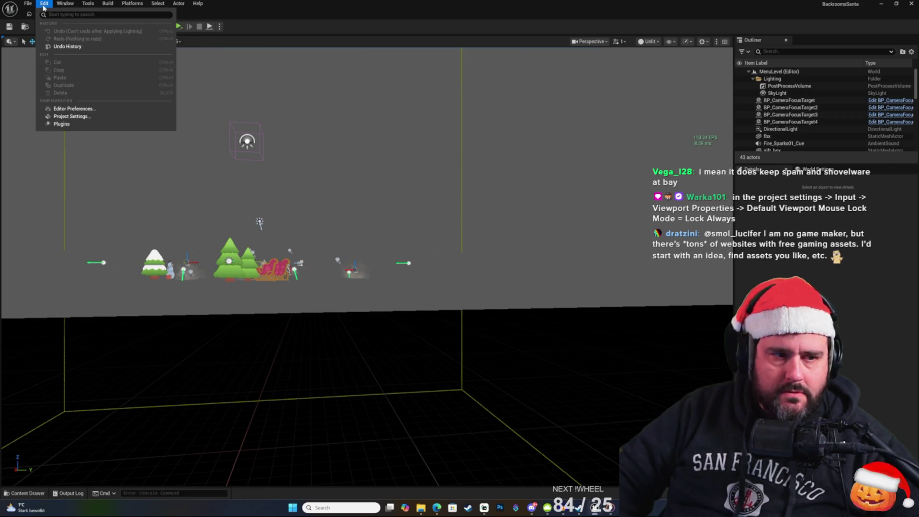
left_click(77, 117)
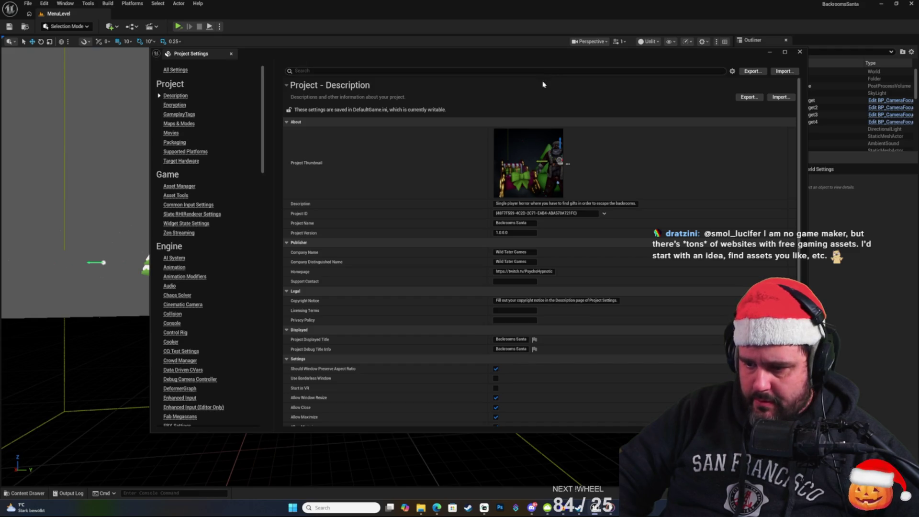
type("de")
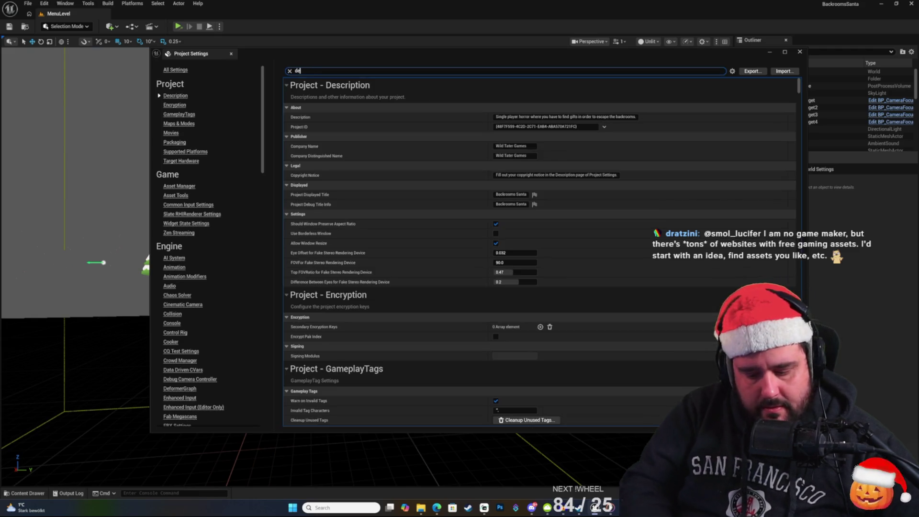
type("fault view")
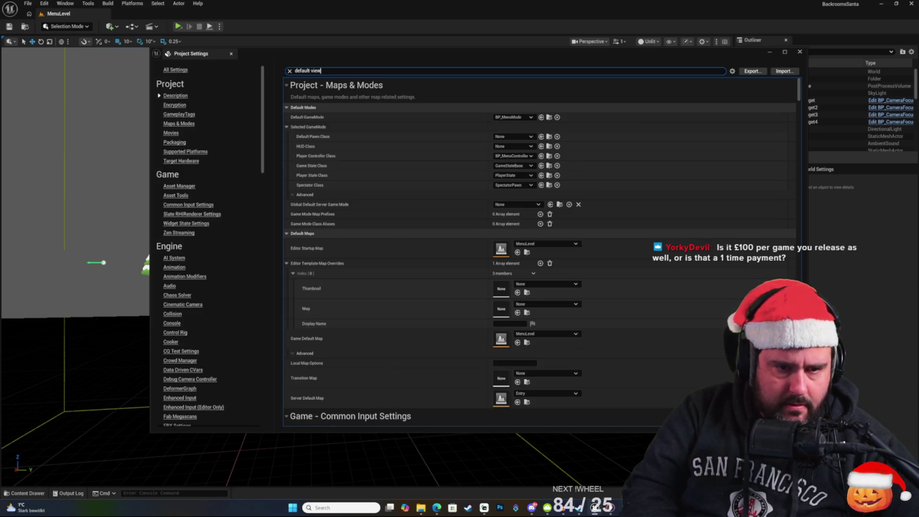
type("port mouse")
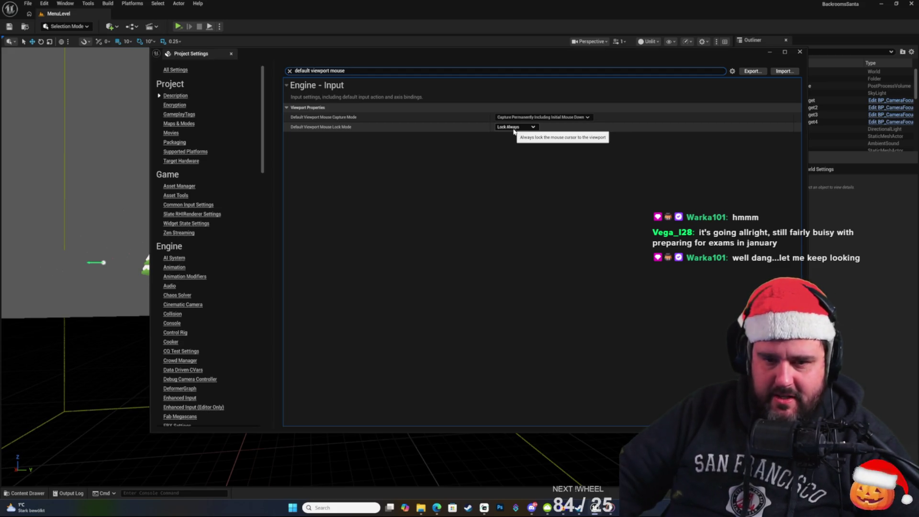
left_click(478, 171)
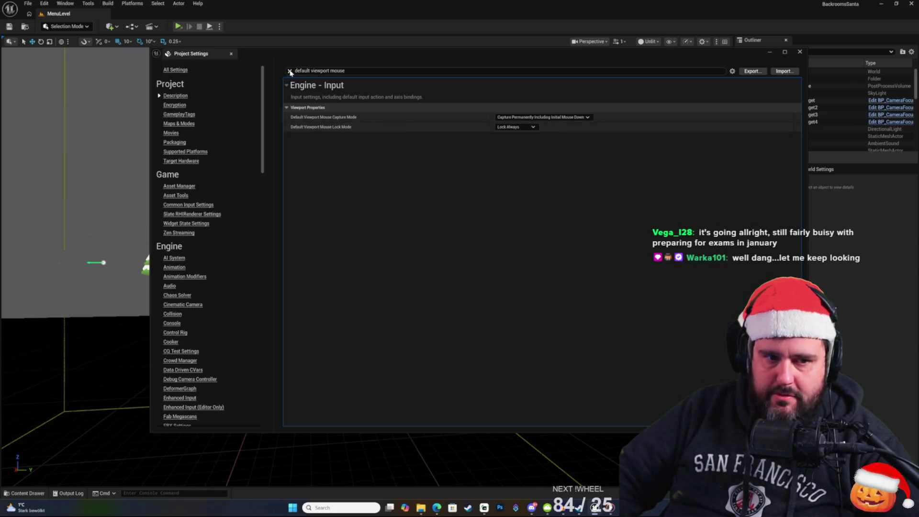
left_click(290, 71)
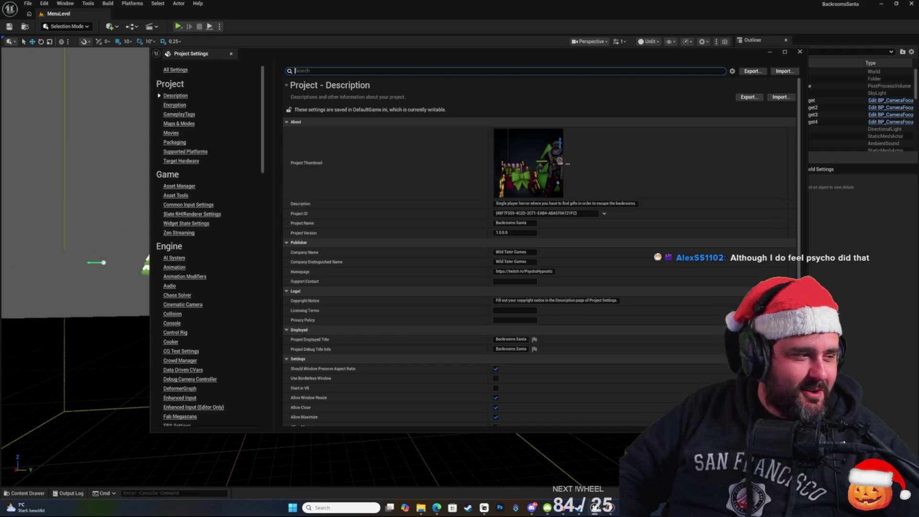
Step: Move the Project Settings window around, then close it to return to MenuLevel
left_click_drag(347, 59, 322, 52)
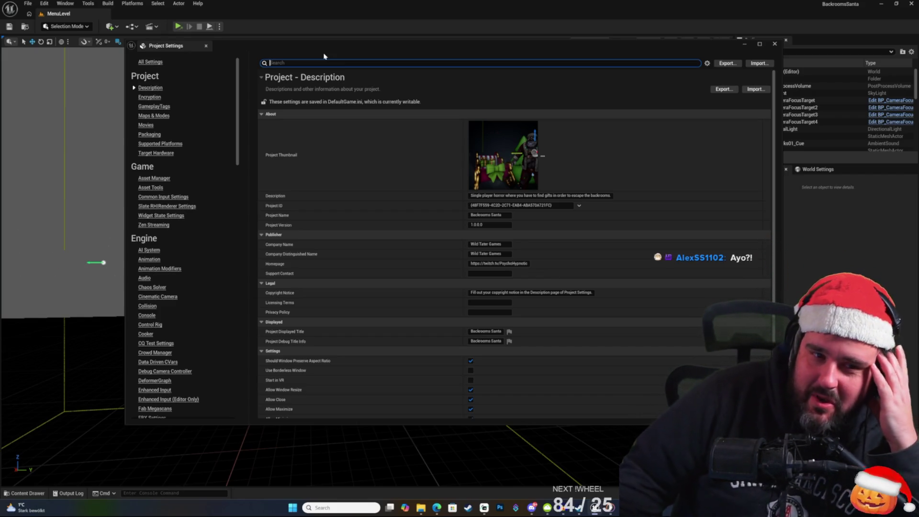
mouse_move(377, 49)
left_mouse_down()
mouse_move(416, 52)
mouse_move(407, 51)
left_mouse_up()
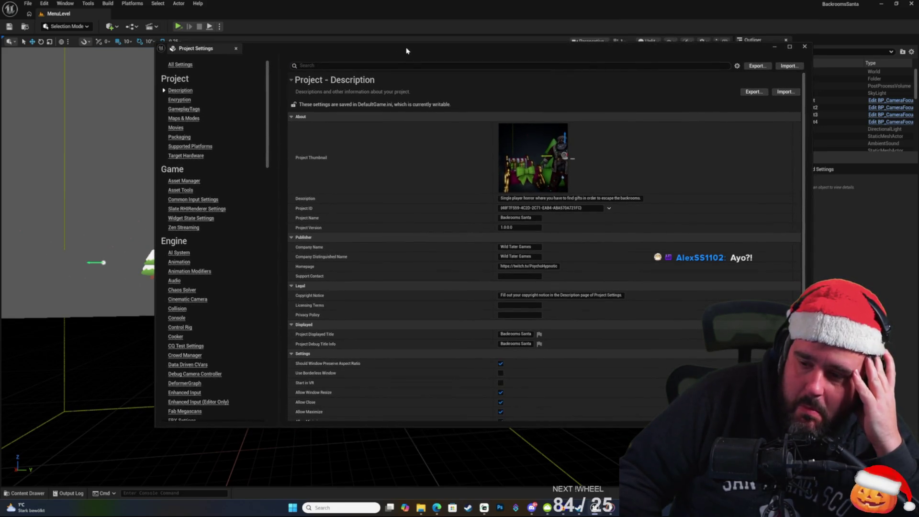
left_click(805, 47)
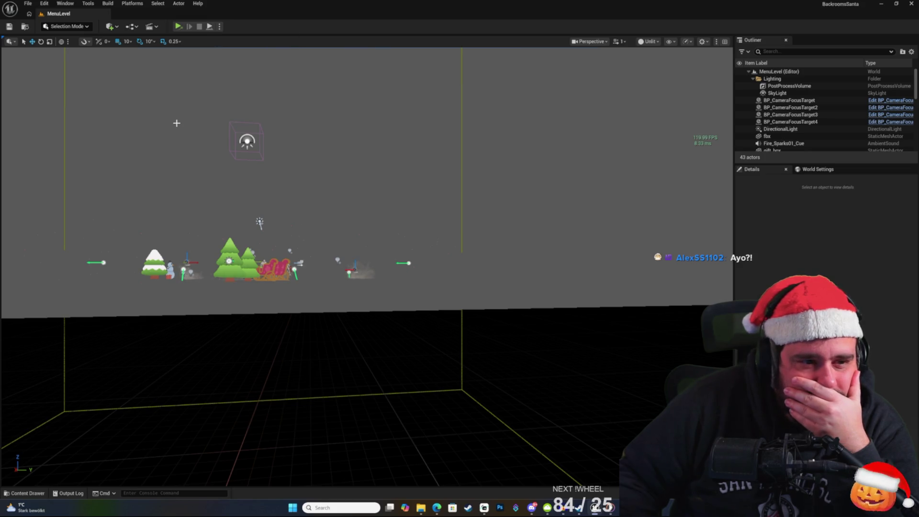
Step: In BP_GameInstance, set the Set Viewport Mouse Capture Mode node to Capture Permanently Including Initial Mouse Down
mouse_move(172, 176)
left_mouse_down()
mouse_move(144, 182)
mouse_move(157, 202)
left_mouse_up()
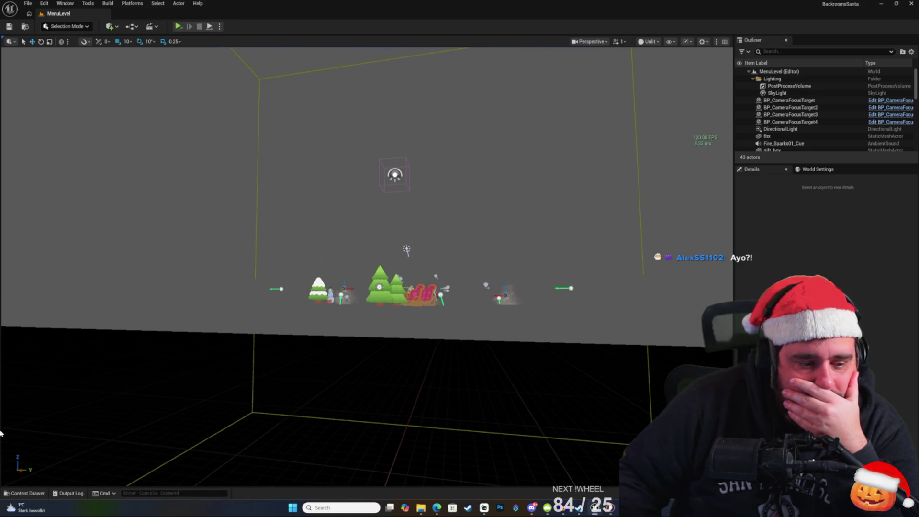
left_click(26, 491)
left_click(26, 491)
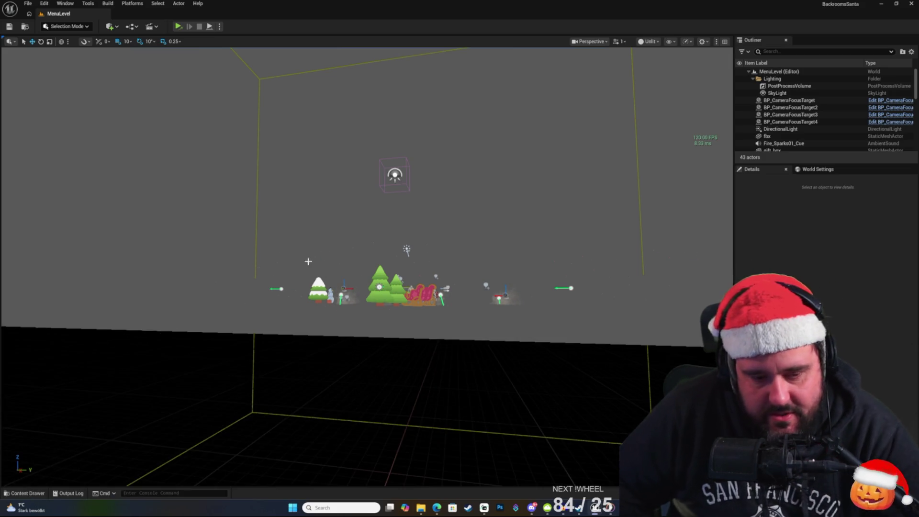
key("alt+Tab")
key("alt+Tab")
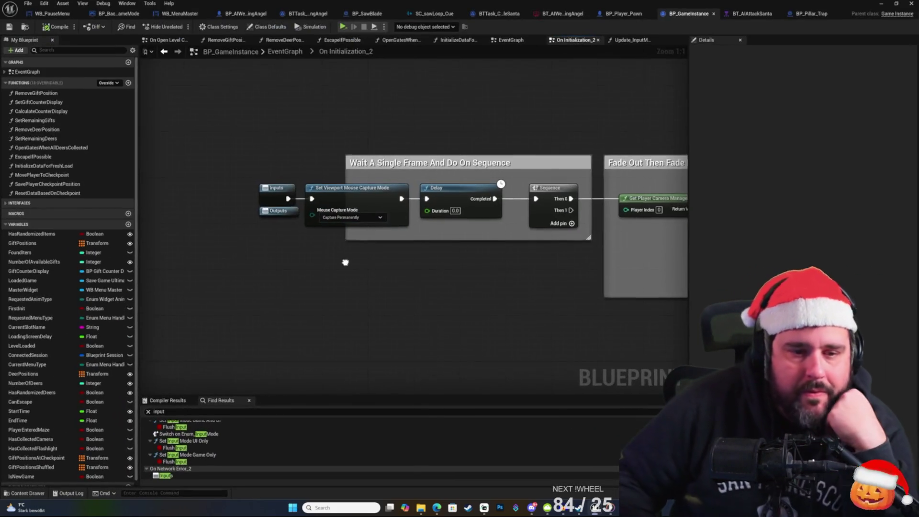
left_click(331, 192)
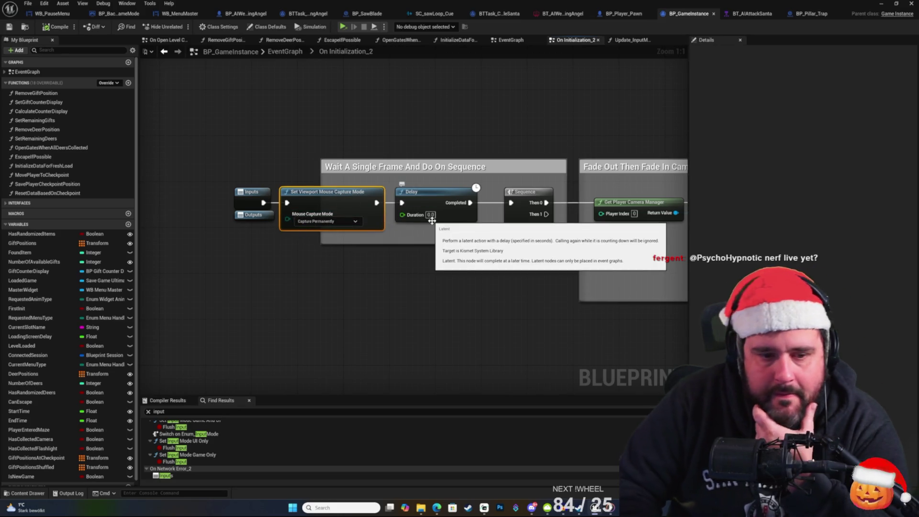
left_click(340, 221)
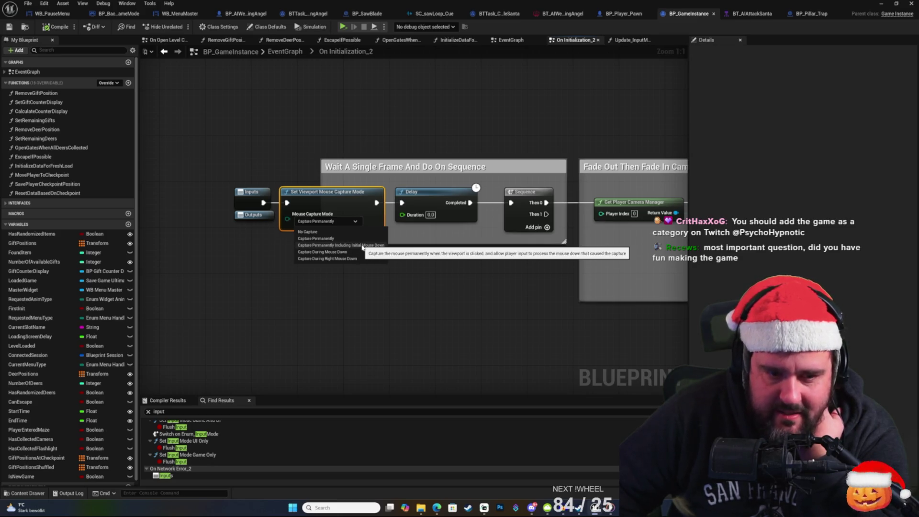
left_click(362, 245)
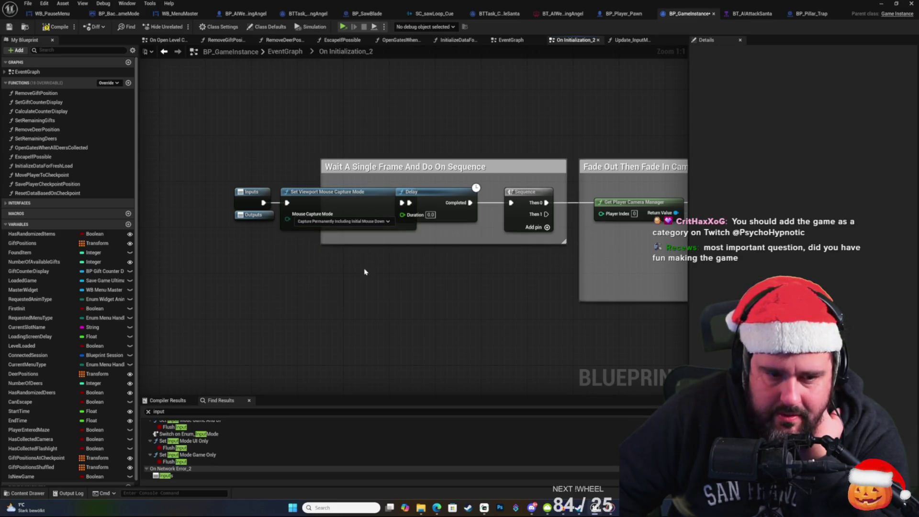
Step: Shift the Inputs, Outputs and capture nodes together to the left
mouse_move(230, 172)
left_mouse_down()
mouse_move(277, 212)
mouse_move(418, 239)
left_mouse_up()
mouse_move(297, 191)
left_mouse_down()
mouse_move(249, 190)
mouse_move(257, 190)
left_mouse_up()
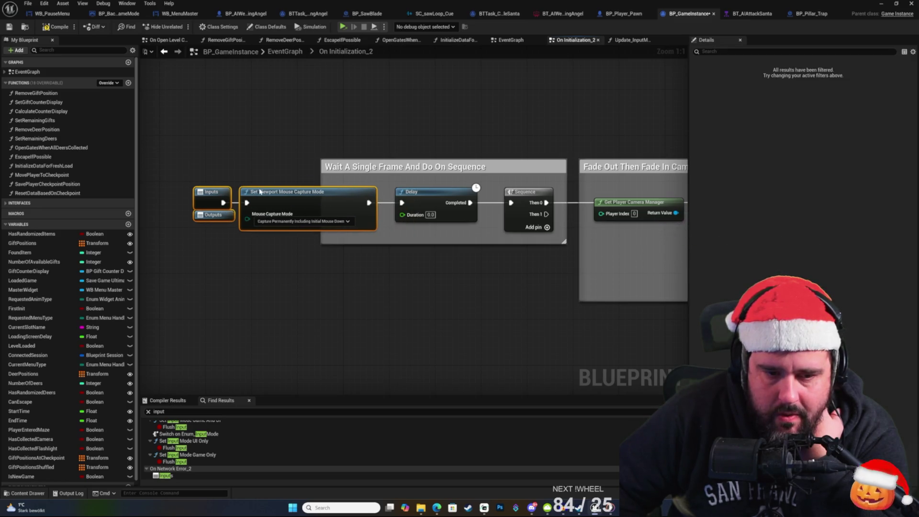
left_click(252, 157)
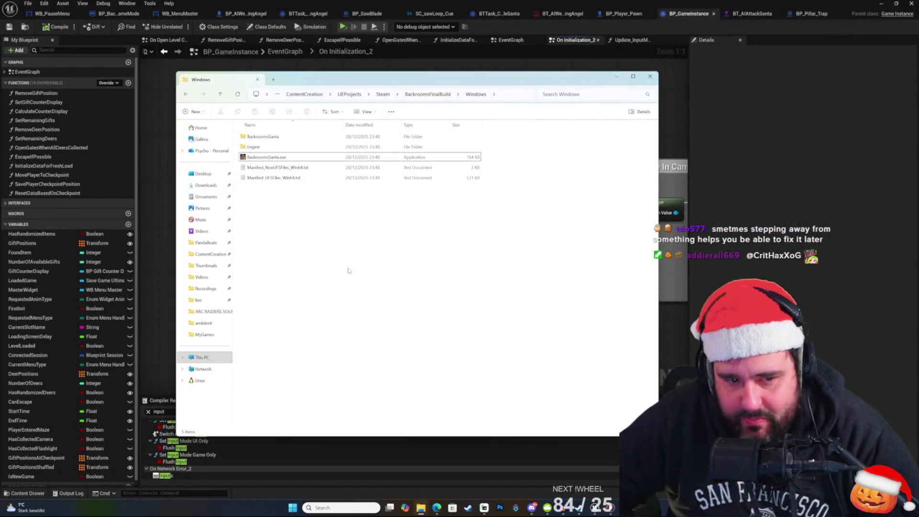
Step: Permanently delete the Windows folder inside BackroomsFinalBuild with Shift+Delete, confirming Yes
mouse_move(334, 227)
left_mouse_down()
mouse_move(242, 143)
mouse_move(246, 131)
mouse_move(330, 226)
left_mouse_up()
left_click(434, 94)
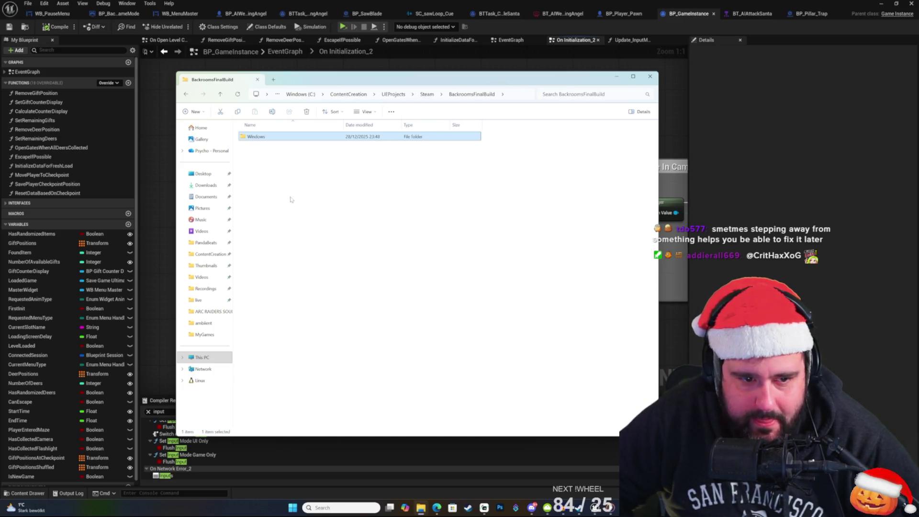
left_click(265, 138)
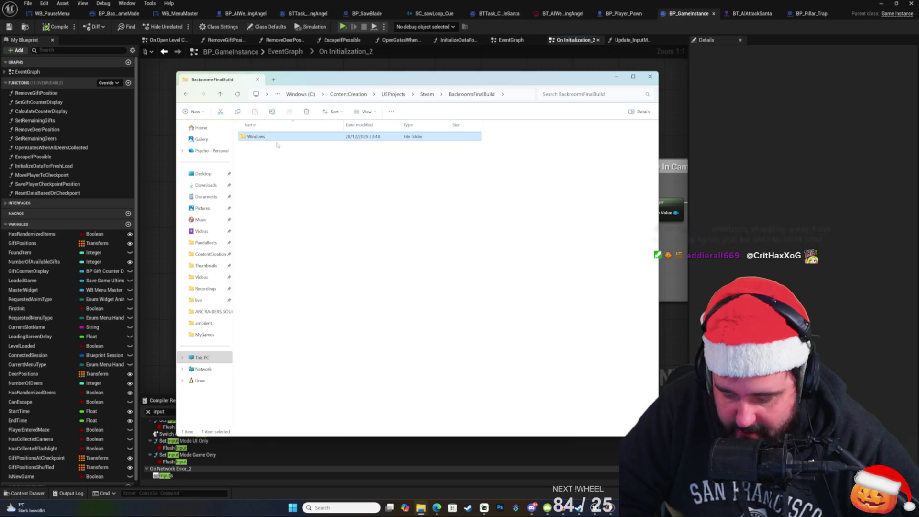
key("shift+Delete")
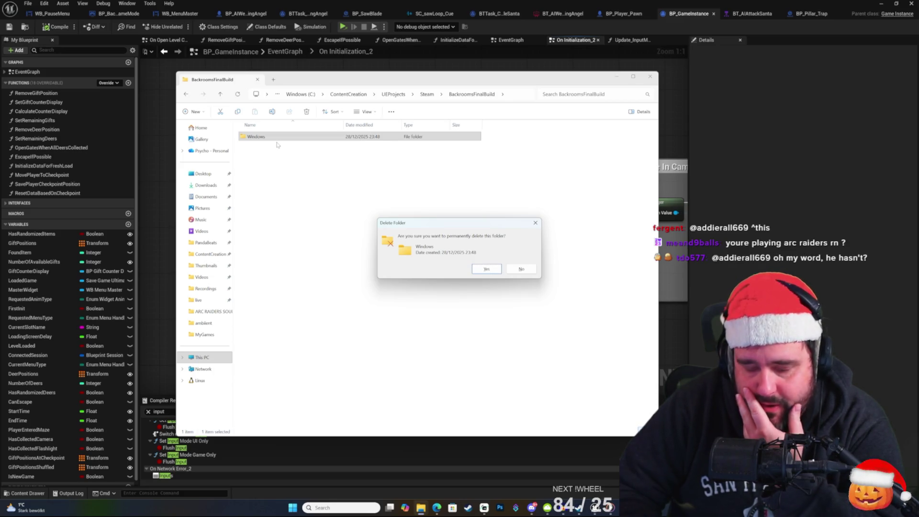
key("Return")
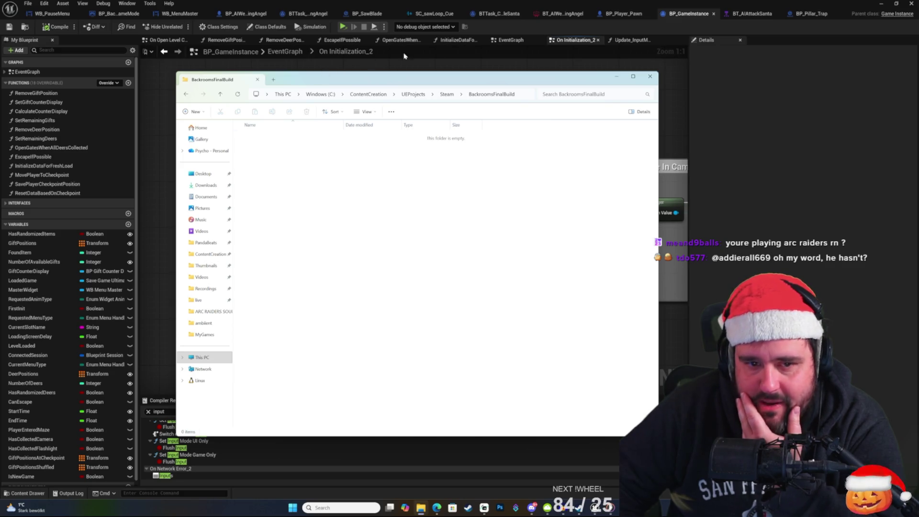
left_click(561, 35)
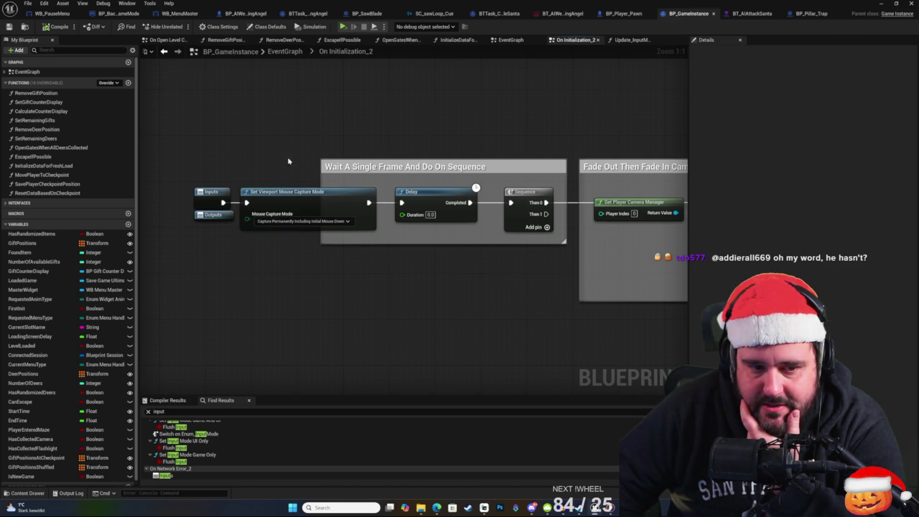
Step: Pan the BP_GameInstance graph and minimize the blueprint editor
mouse_move(255, 164)
left_mouse_down()
mouse_move(277, 266)
mouse_move(268, 148)
mouse_move(334, 153)
left_mouse_up()
left_click(305, 215)
left_click(334, 165)
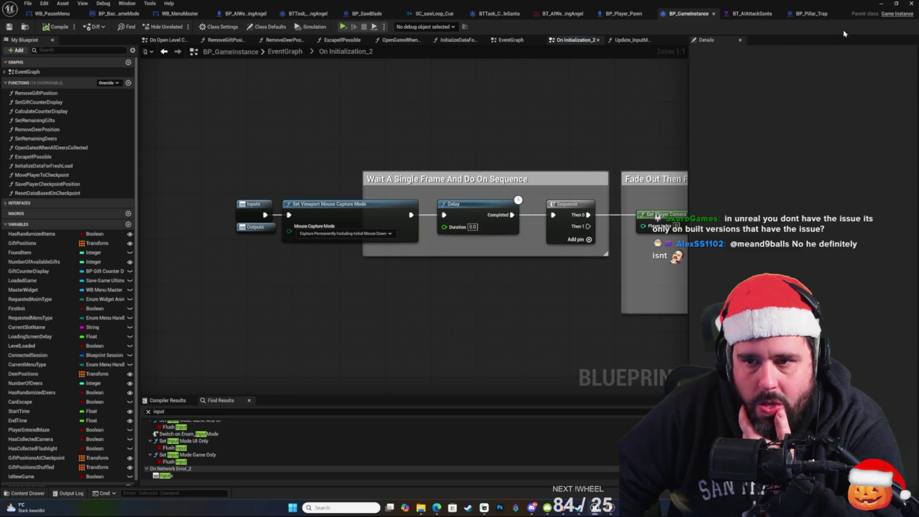
left_click(881, 3)
Step: Package the project via Platforms > Package Project into the BackroomsFinalBuild folder
left_click(132, 3)
mouse_move(153, 80)
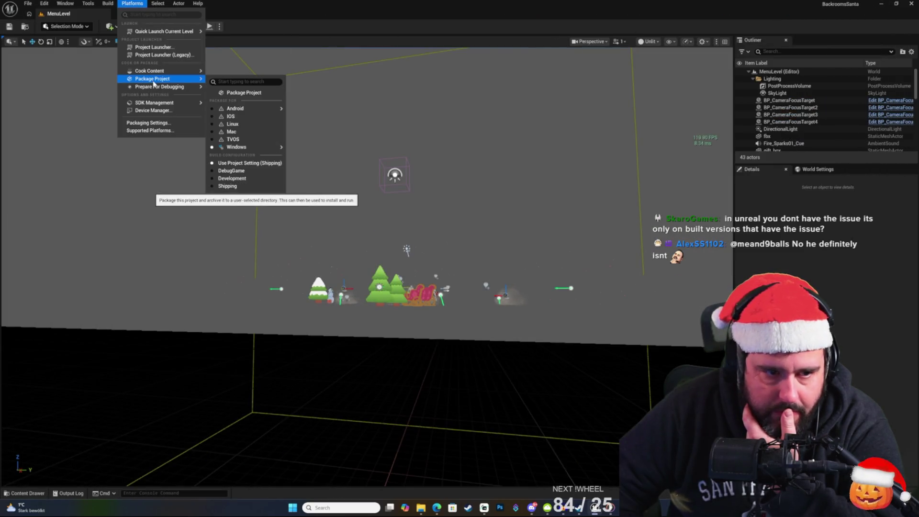
left_click(242, 93)
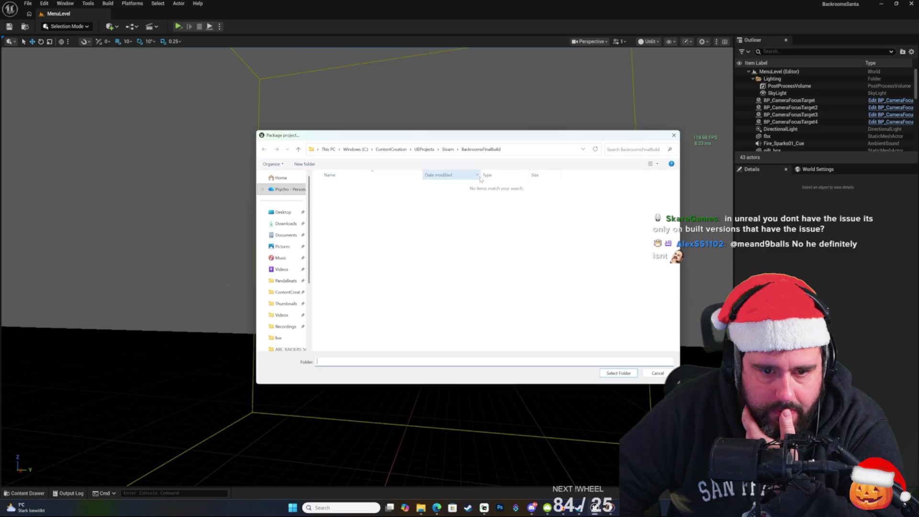
left_click(618, 374)
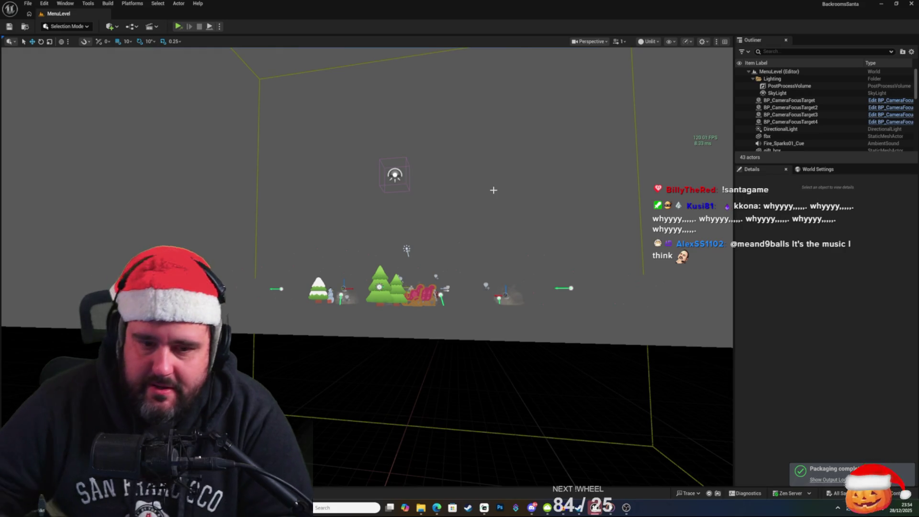
mouse_move(420, 508)
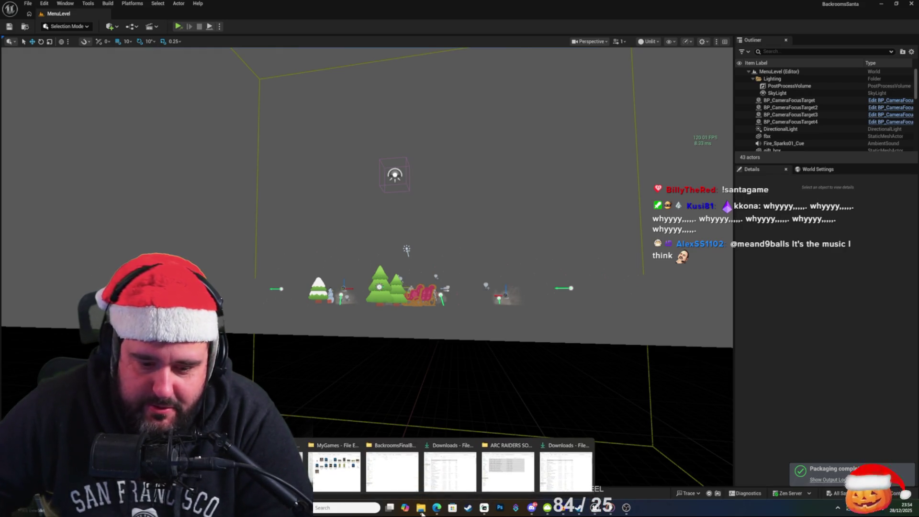
key("super+d")
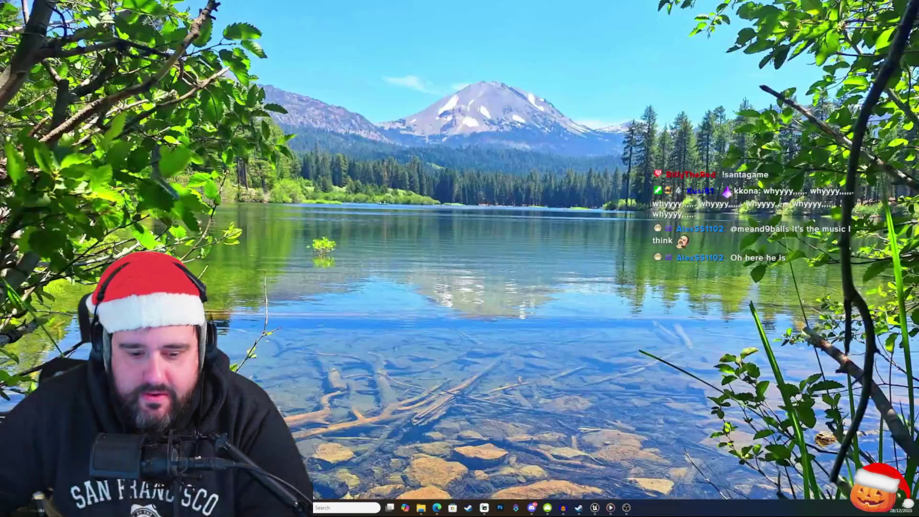
Step: Run BackroomsSanta.exe from BackroomsFinalBuild's Windows folder and get past the title screen
left_click(364, 471)
double_click(268, 136)
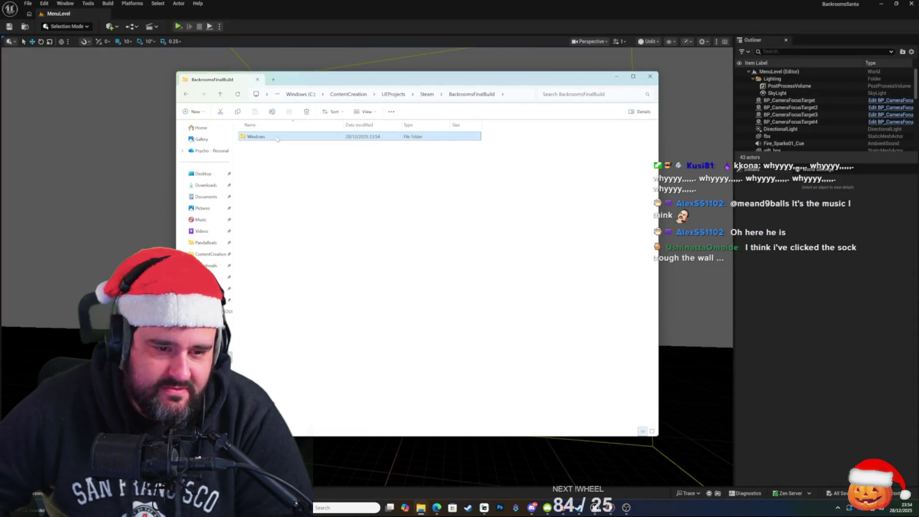
double_click(287, 157)
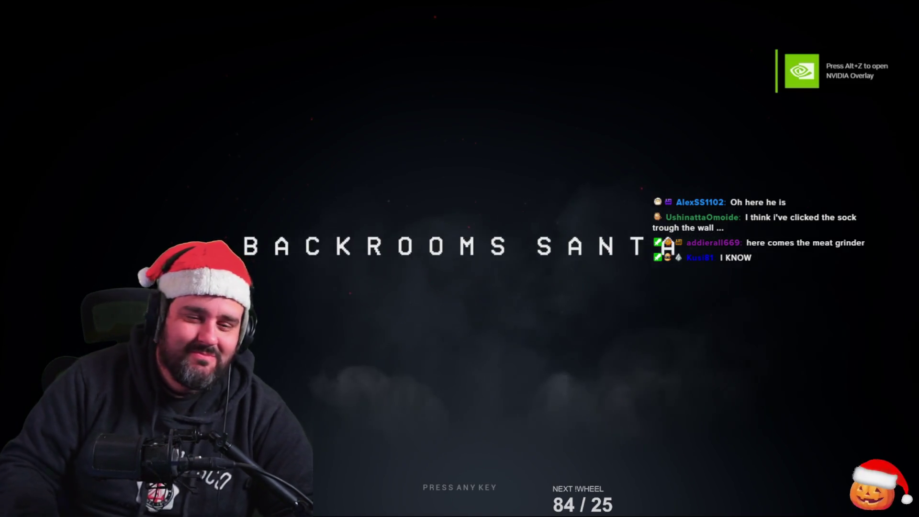
key("Return")
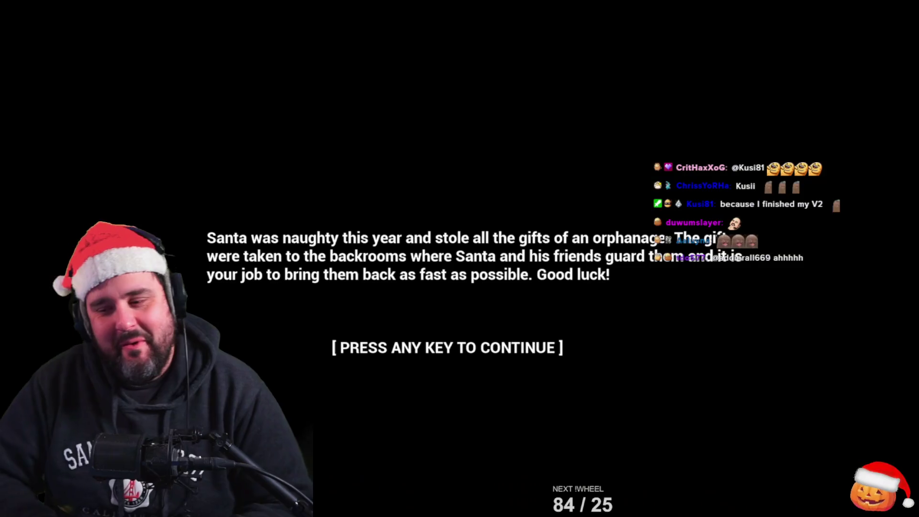
Step: Skip the story, play the backrooms level, then quit the game to the desktop
key("space")
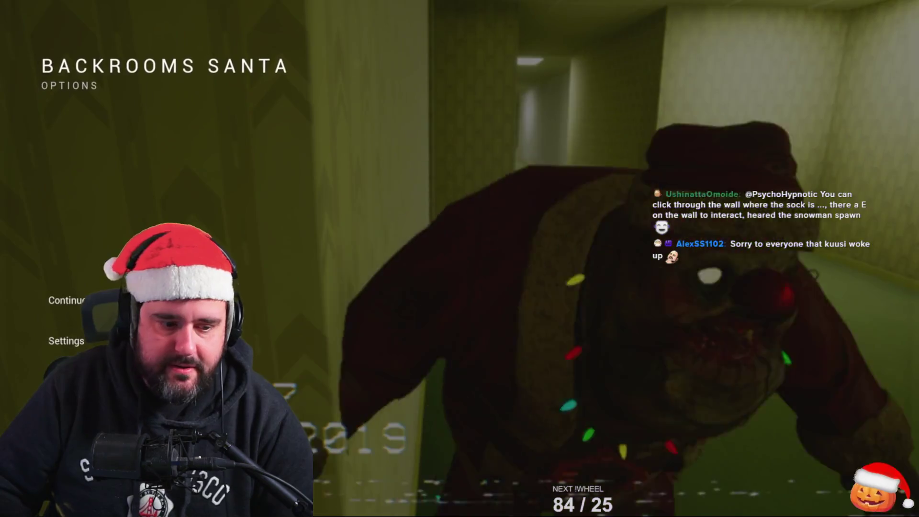
left_click(60, 381)
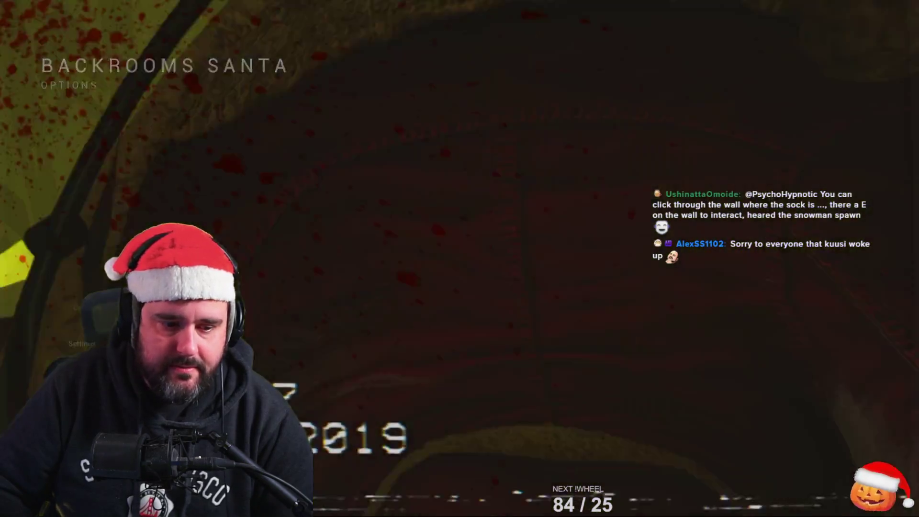
left_click(549, 268)
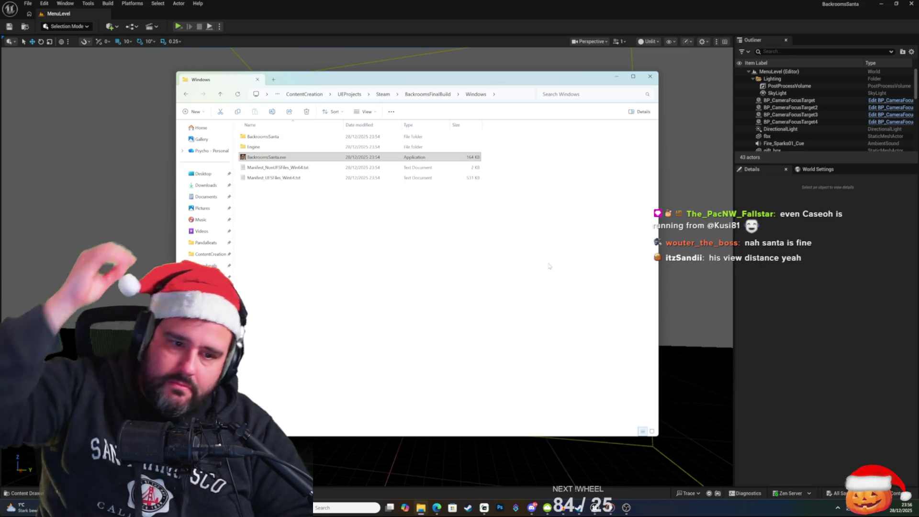
Step: Bring the editor forward and open the Content Drawer
left_click(326, 23)
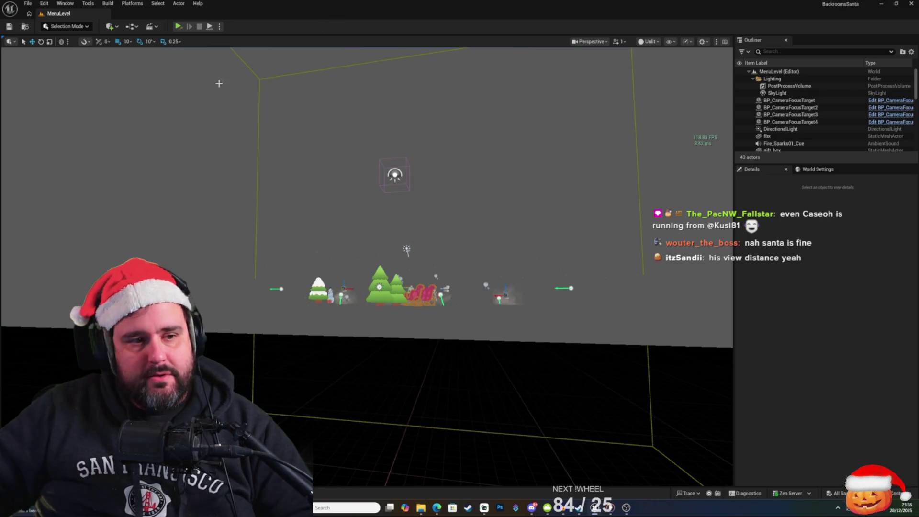
key("ctrl+space")
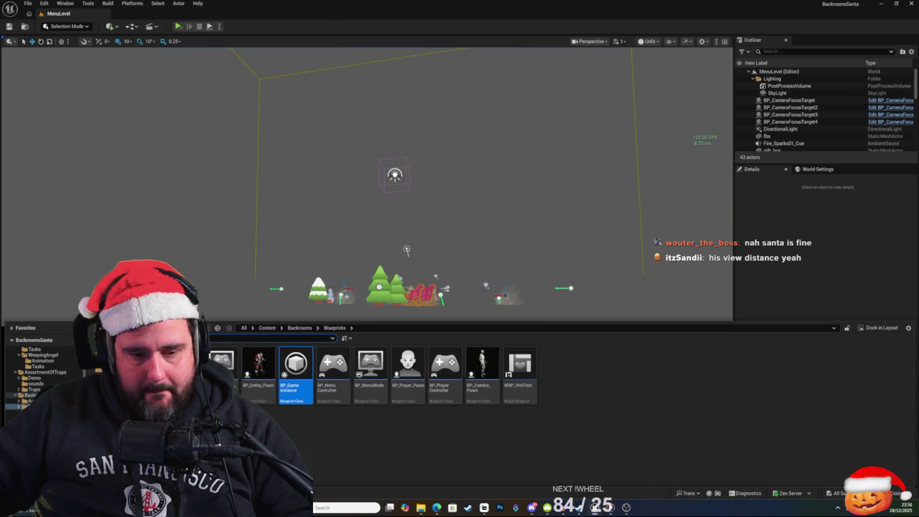
right_click(263, 433)
key("Escape")
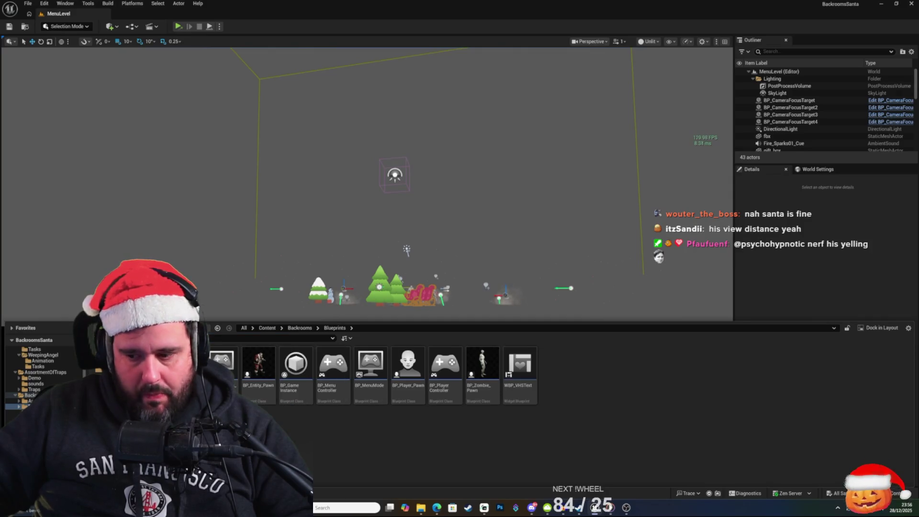
right_click(353, 461)
key("Escape")
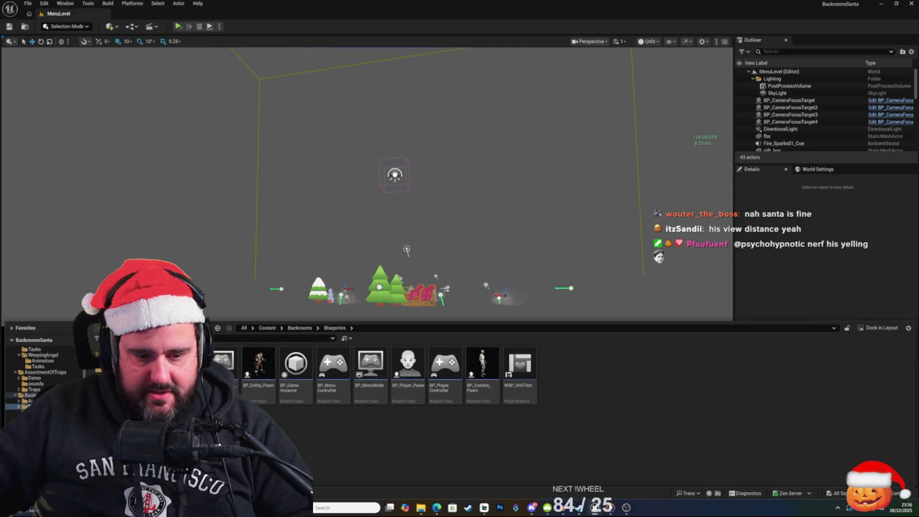
Step: Browse to Content > AI > AttackSanta and open BP_AIAttackSanta
scroll(38, 378, "up", 3)
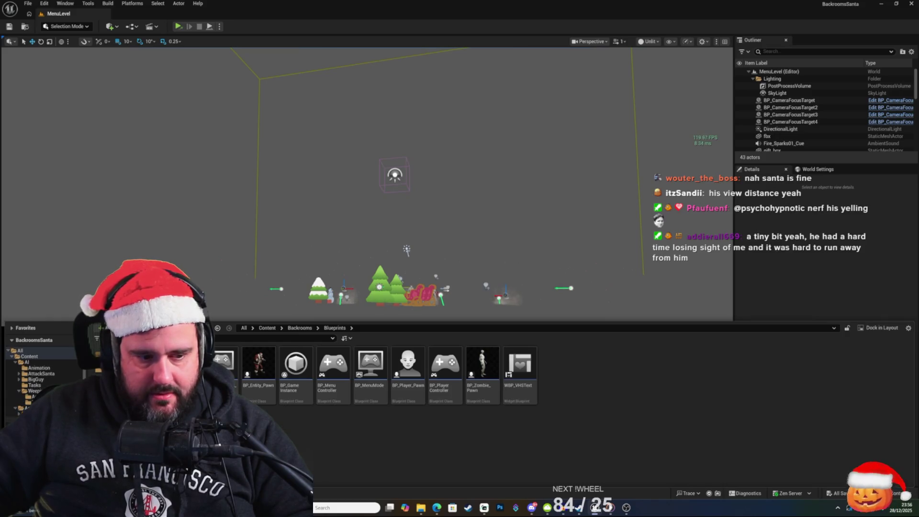
left_click(41, 374)
left_click(19, 373)
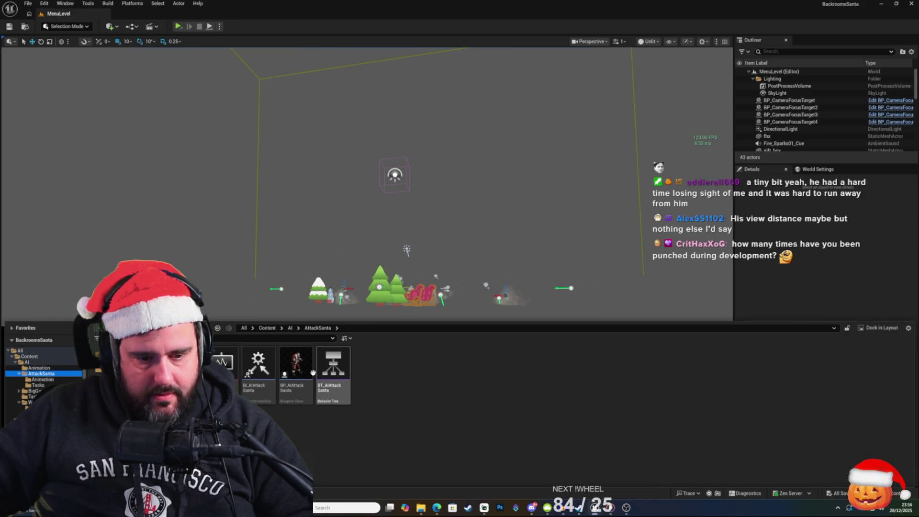
double_click(307, 371)
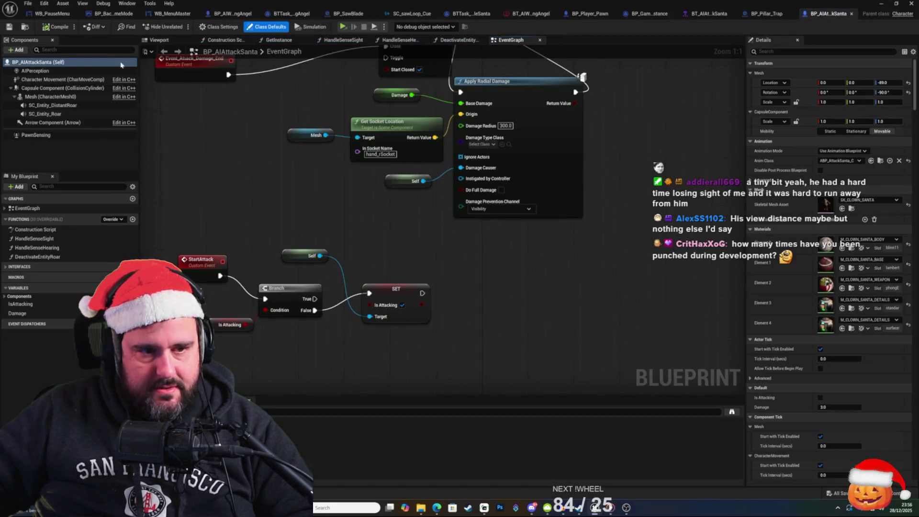
Step: In BP_AIAttackSanta's Viewport tab, select PawnSensing and then AIPerception to view their settings
left_click(159, 40)
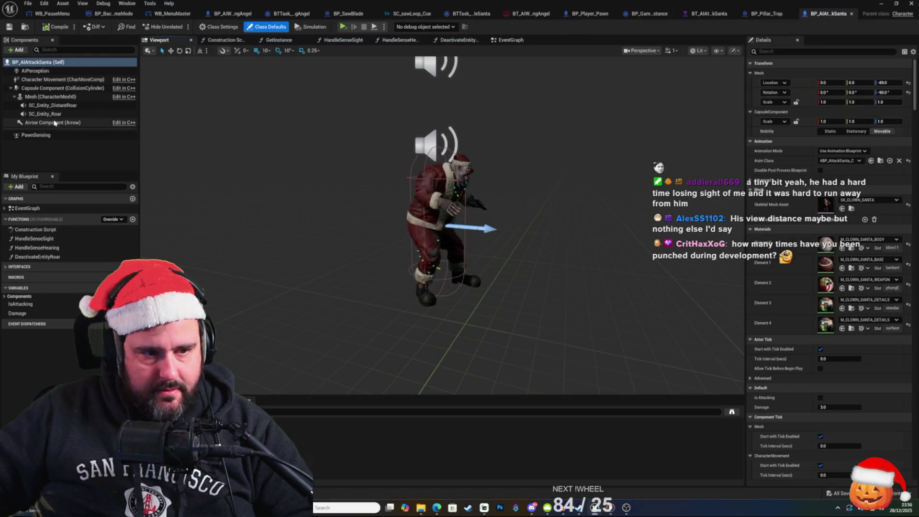
left_click(37, 135)
mouse_move(331, 152)
left_mouse_down()
mouse_move(344, 144)
mouse_move(334, 158)
left_mouse_up()
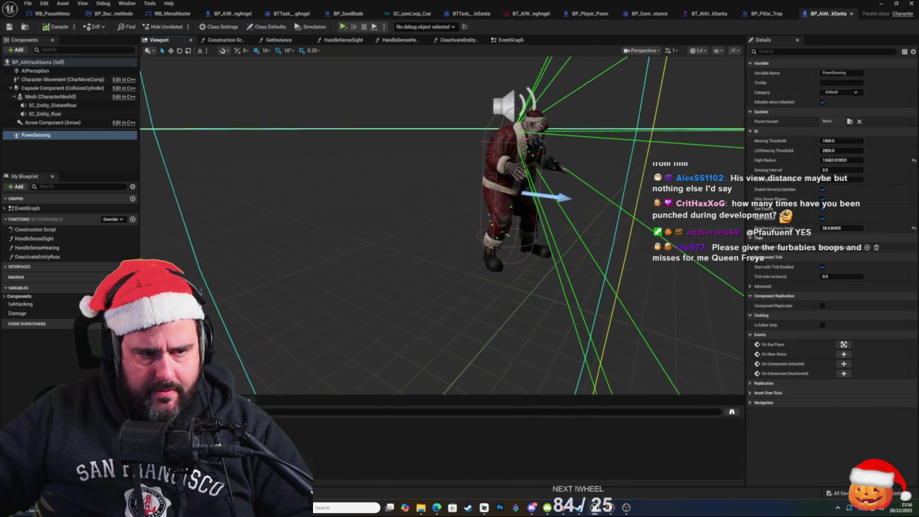
left_click(52, 72)
mouse_move(335, 191)
left_mouse_down()
mouse_move(345, 187)
mouse_move(326, 192)
mouse_move(335, 196)
mouse_move(335, 181)
mouse_move(338, 213)
left_mouse_up()
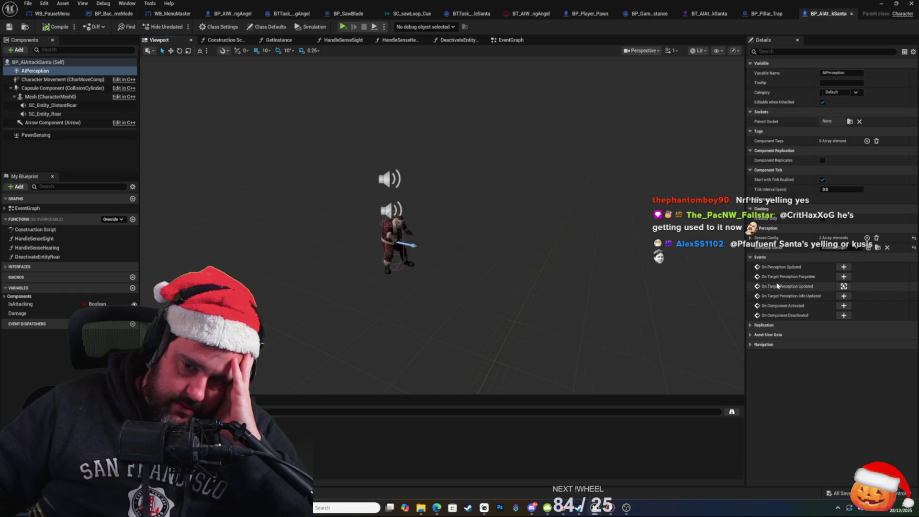
Step: Expand Replication, Asset User Data and Navigation, then Senses Config's Index [0] AI Sight config
left_click(749, 325)
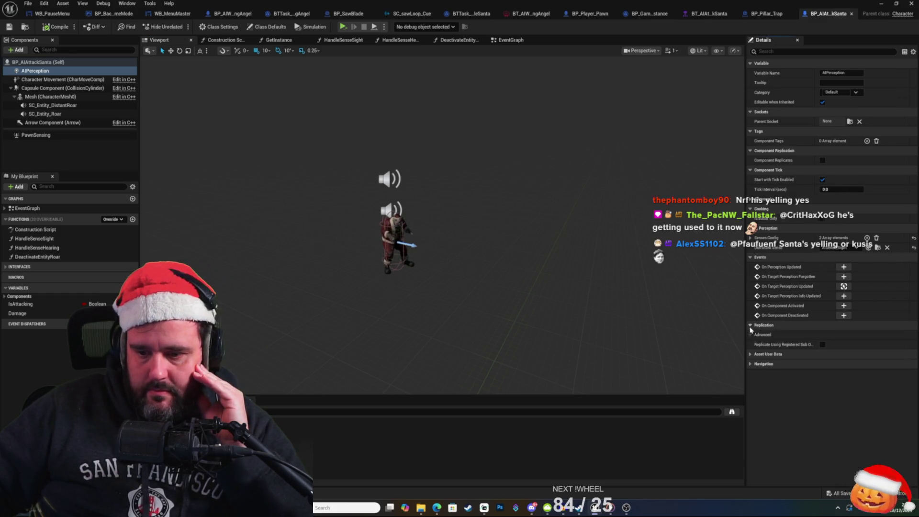
left_click(750, 354)
left_click(750, 392)
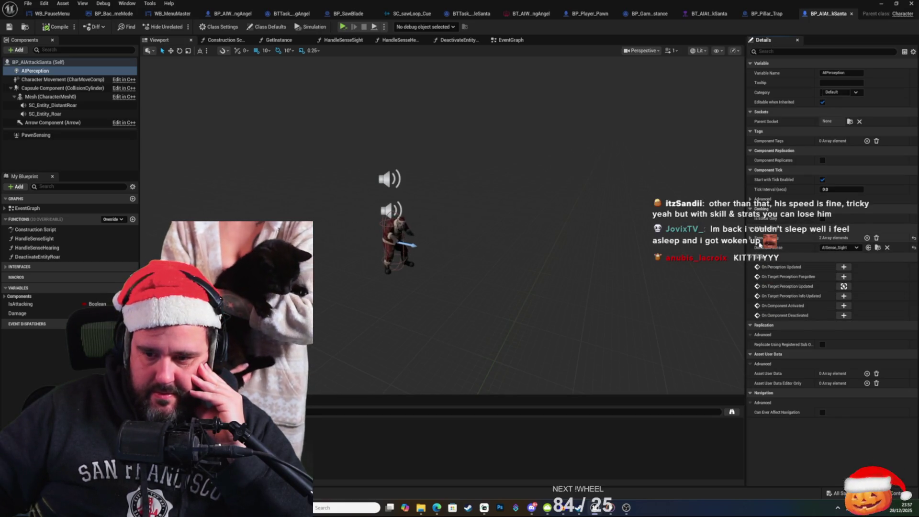
left_click(758, 239)
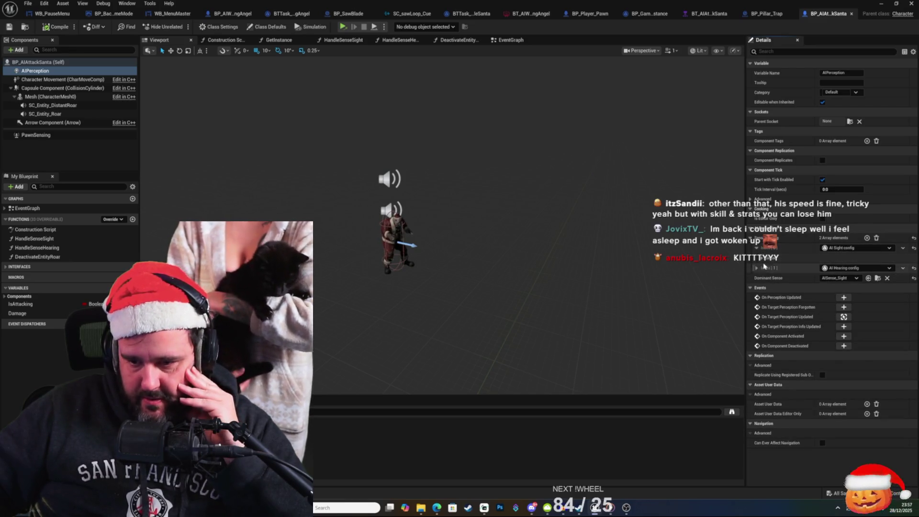
left_click(756, 247)
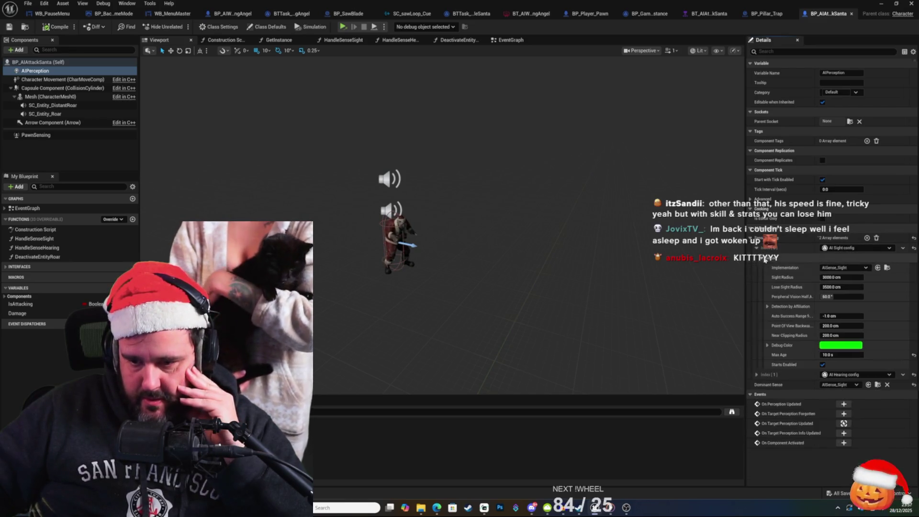
Step: Set AI Sight peripheral half-angle to 50°, sight radius 2000 cm and lose-sight radius 2500 cm
left_click(757, 375)
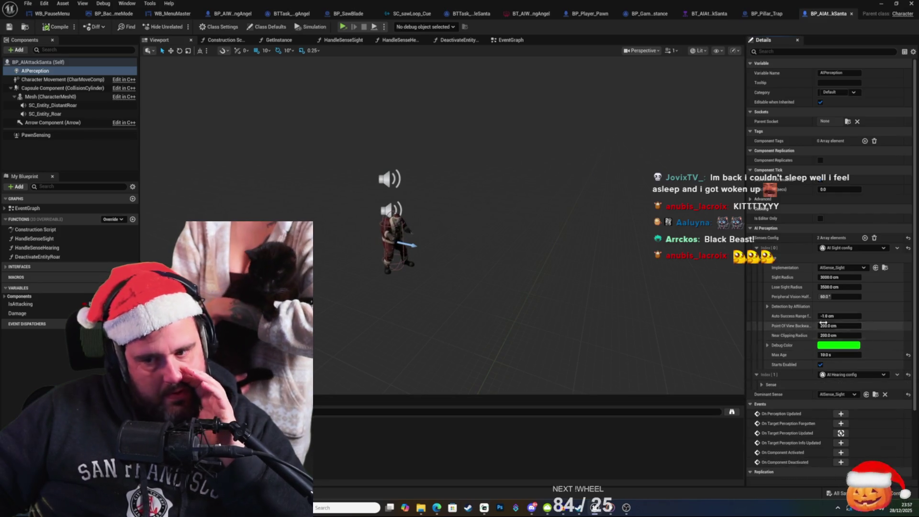
left_click(838, 296)
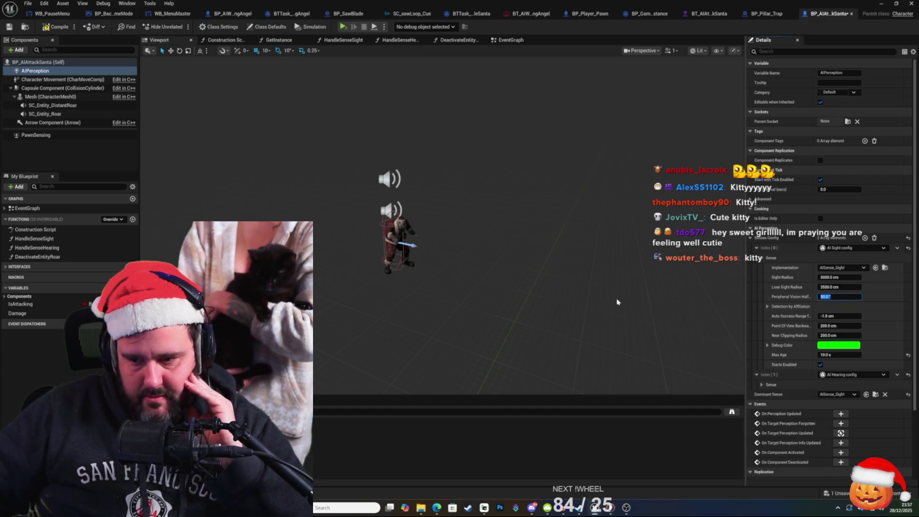
left_click(847, 286)
type("2000")
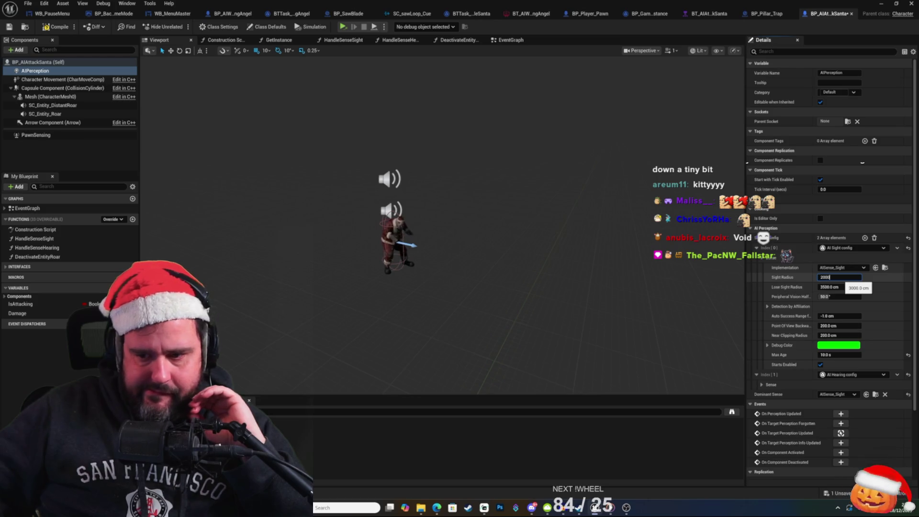
key("Return")
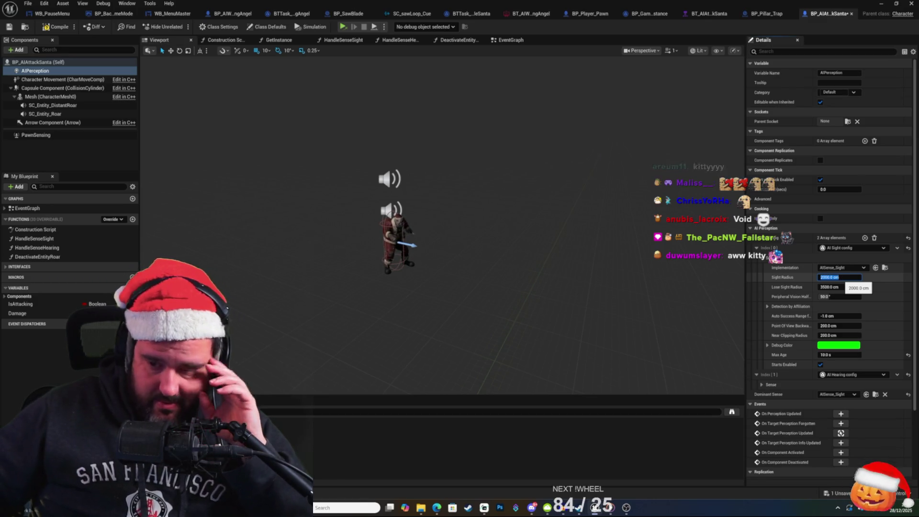
left_click(842, 287)
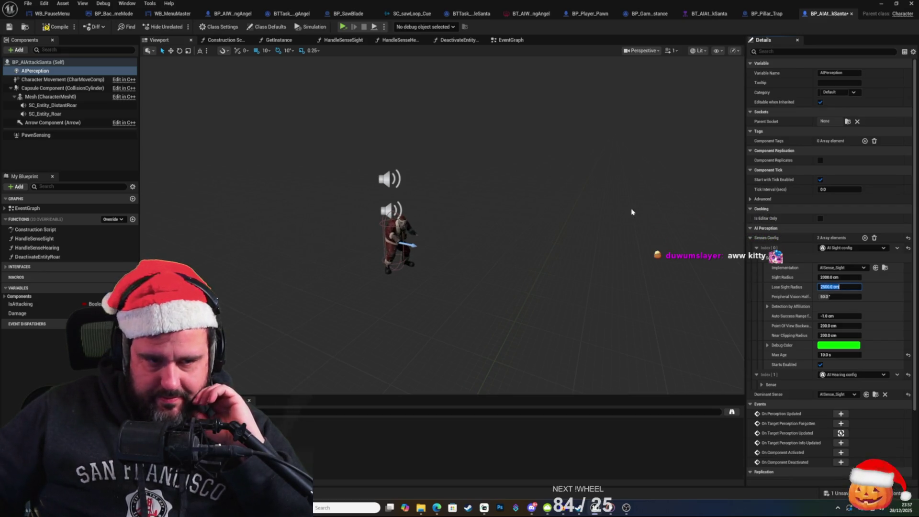
left_click(9, 26)
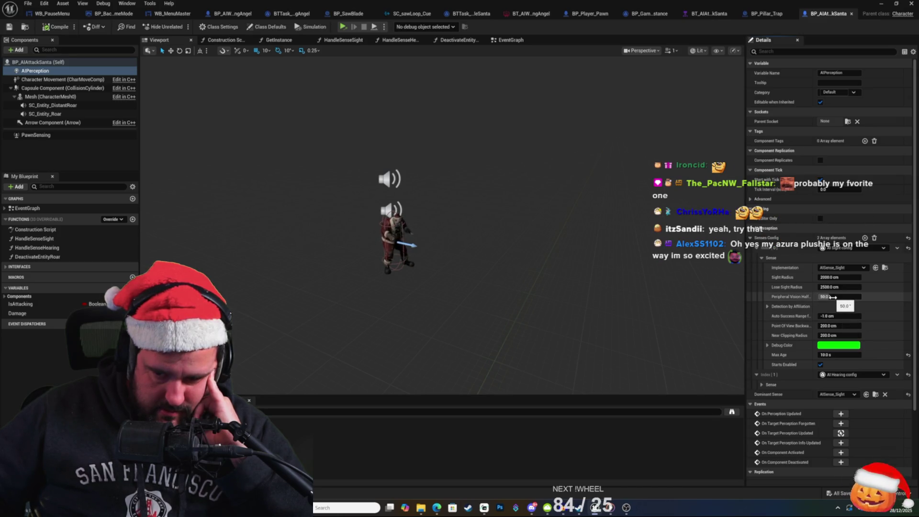
Step: Check the Detection by Affiliation options, then expand the AI Hearing sense settings
left_click(767, 306)
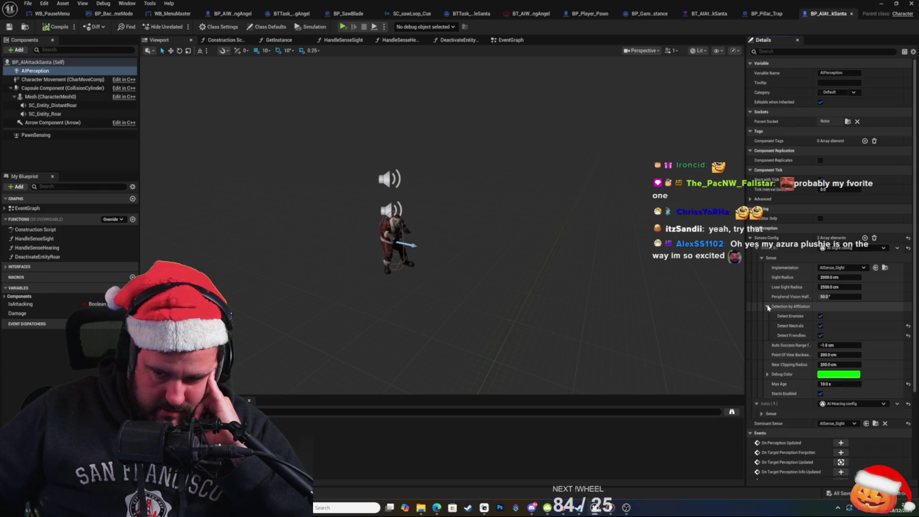
left_click(768, 306)
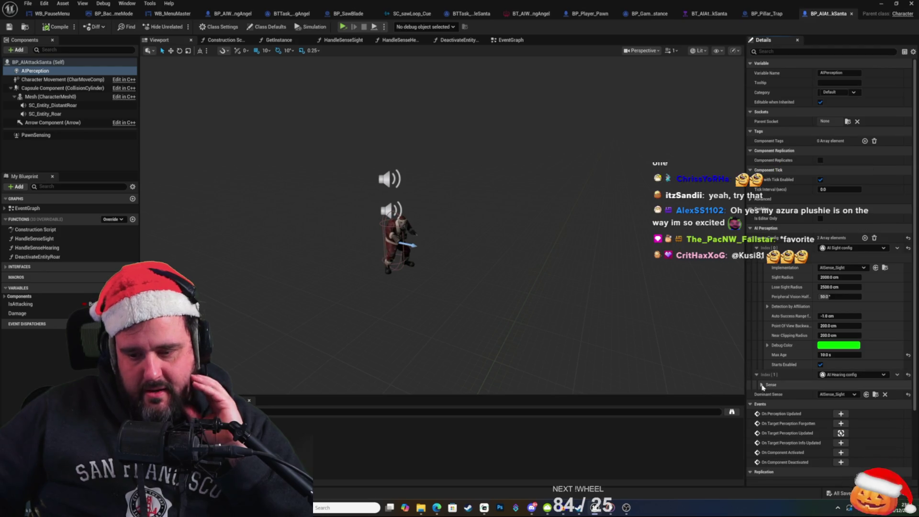
left_click(802, 382)
scroll(803, 381, "down", 3)
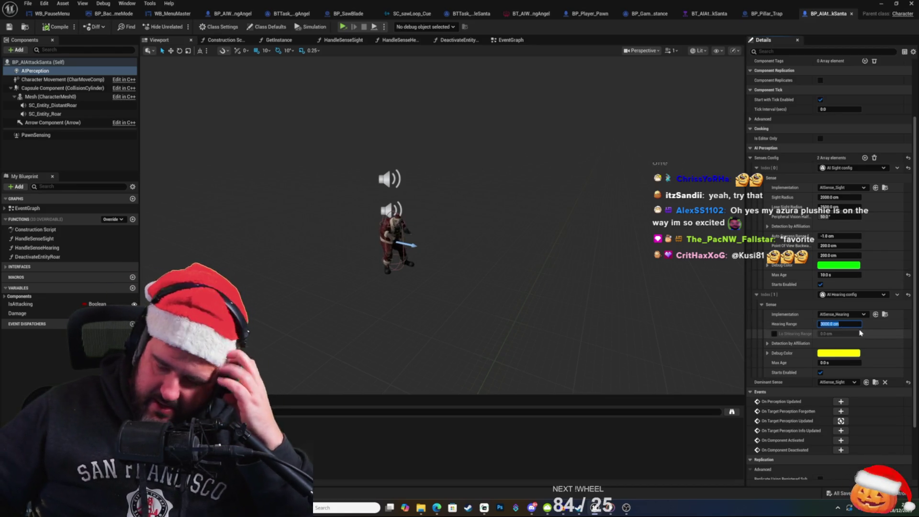
Step: Set the AI Hearing range to 2000 cm
type("2")
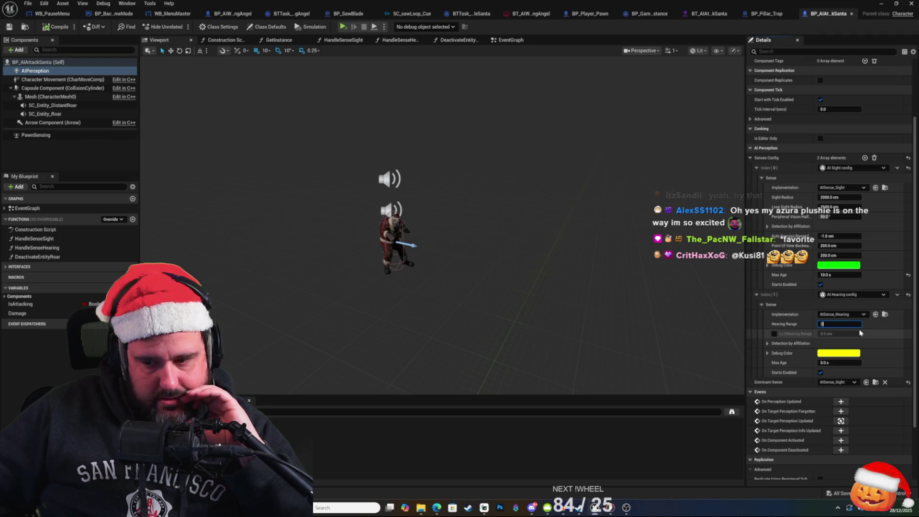
type("0000")
key("Return")
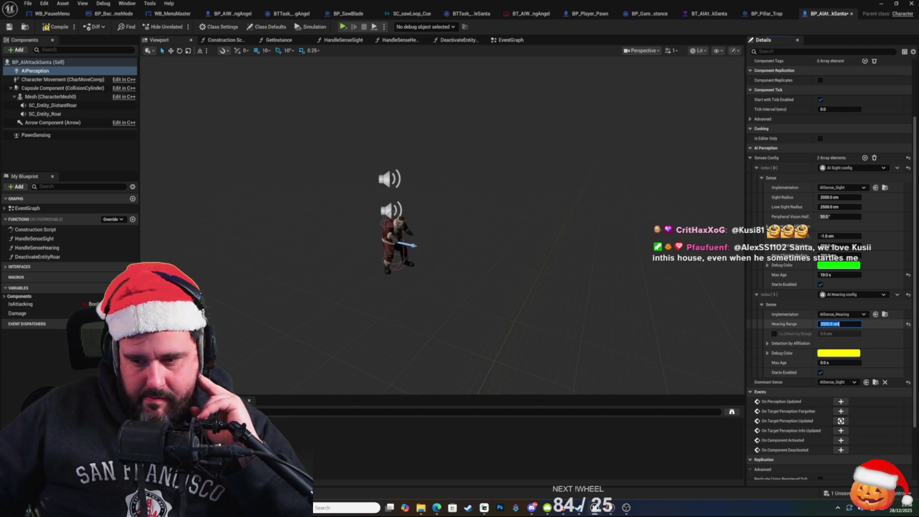
left_click(850, 327)
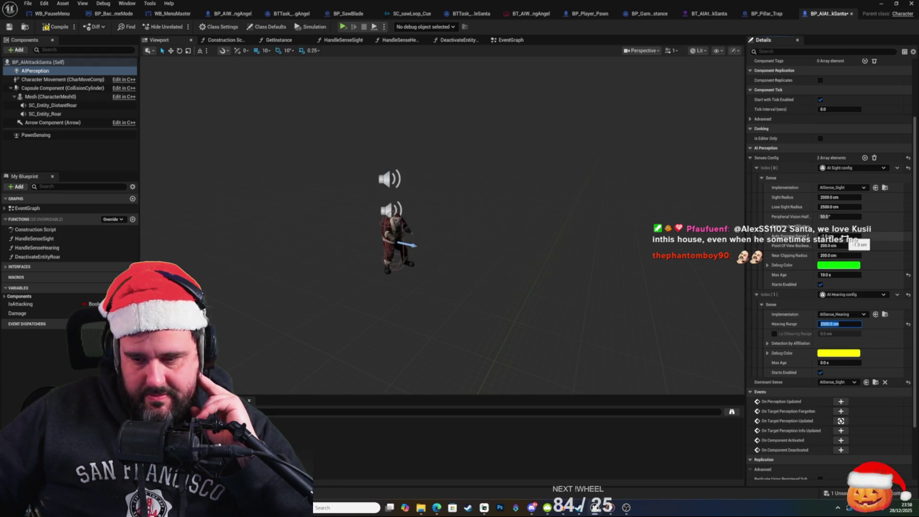
left_click(845, 198)
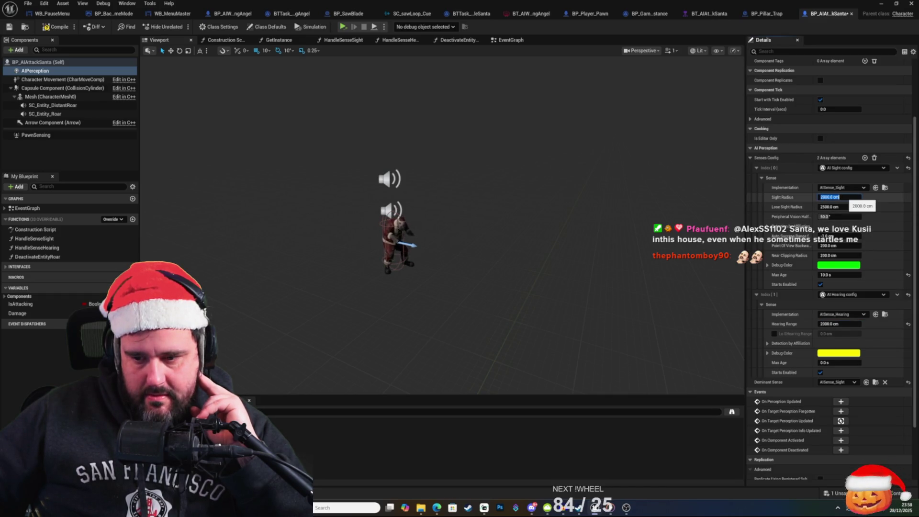
Step: Recommit the 2000 sight and 2500 lose-sight radii, then return to the level editor
key("Return")
key("shift+Tab")
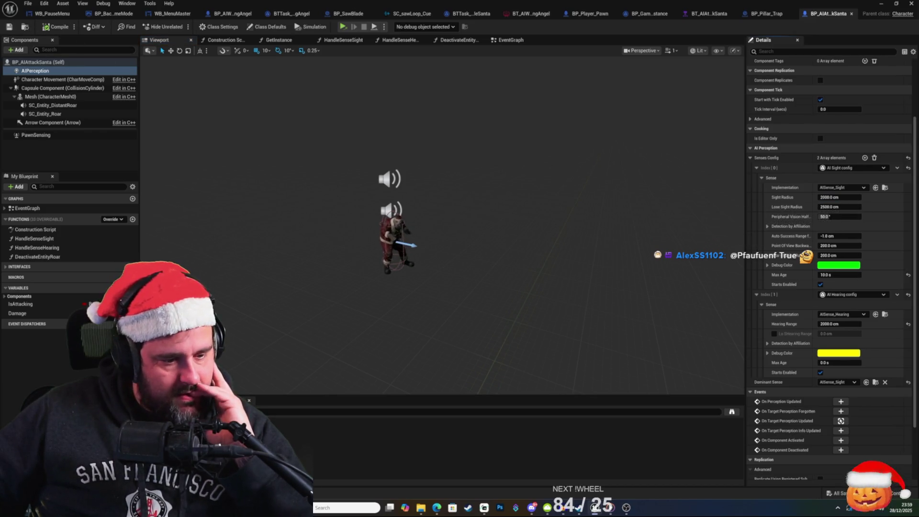
key("ctrl+space")
key("alt+Tab")
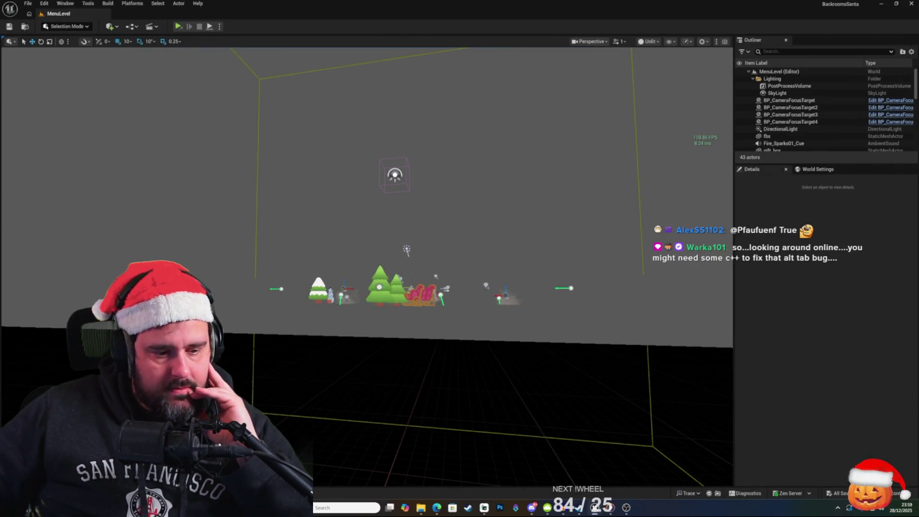
Step: Open the Content Drawer and browse UltimateMenu's Environment > Maps and Blueprints folders
key("ctrl+space")
scroll(43, 376, "down", 2)
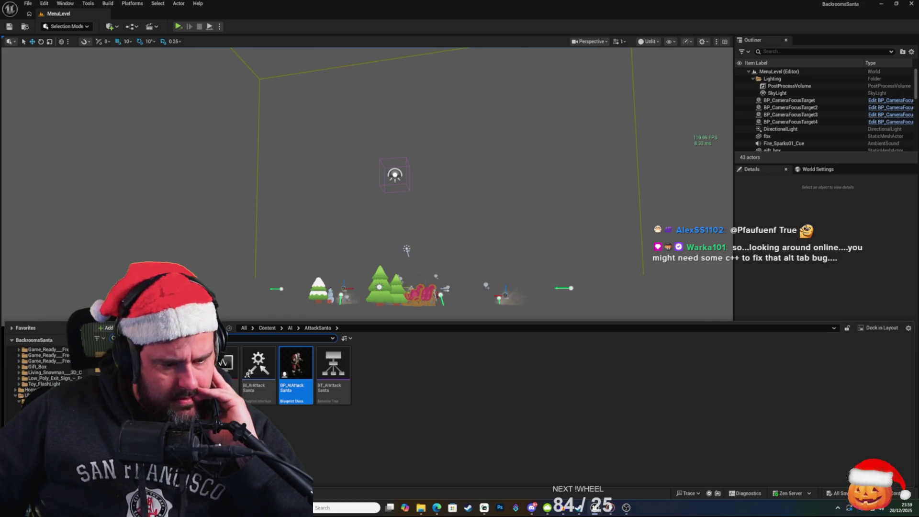
left_click(29, 422)
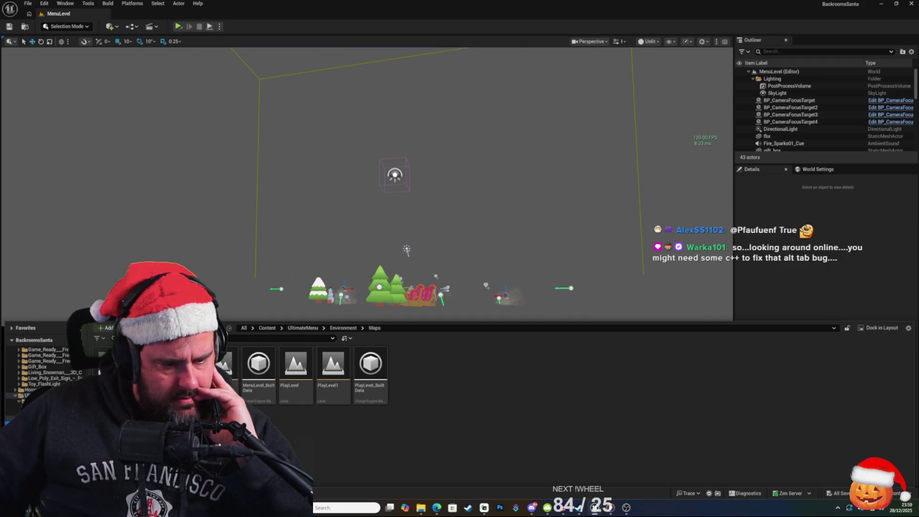
left_click(14, 401)
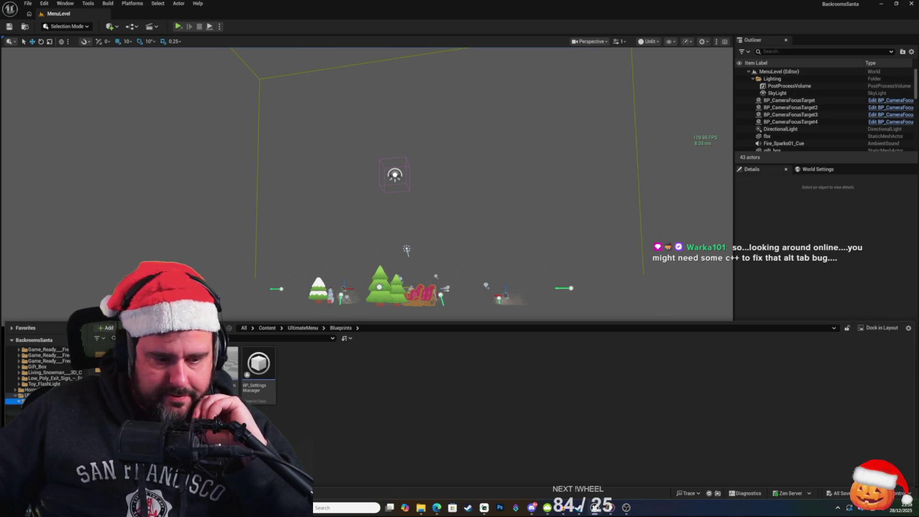
scroll(43, 374, "up", 1)
scroll(38, 378, "up", 15)
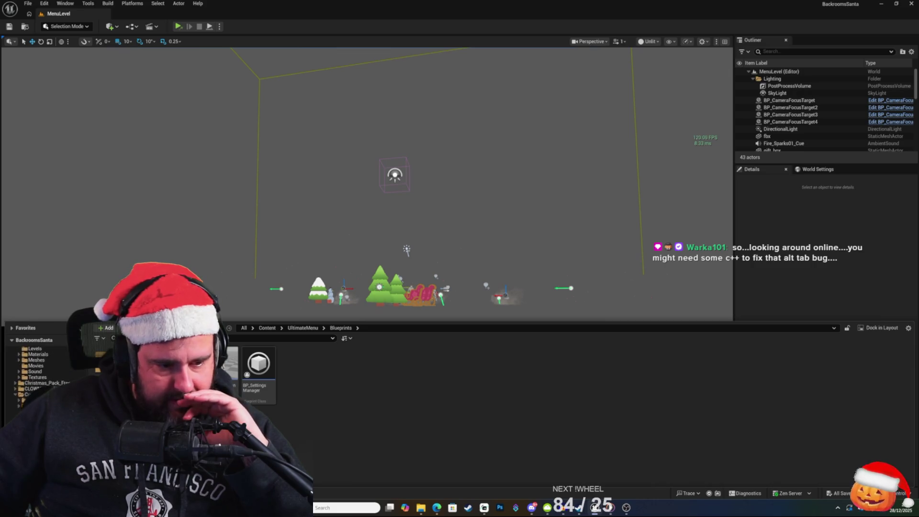
scroll(38, 374, "down", 15)
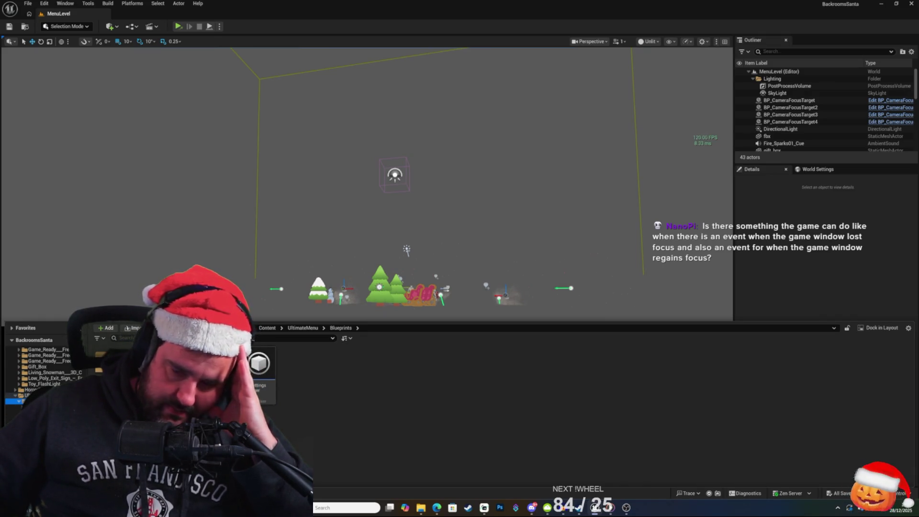
scroll(43, 378, "down", 5)
scroll(92, 354, "up", 5)
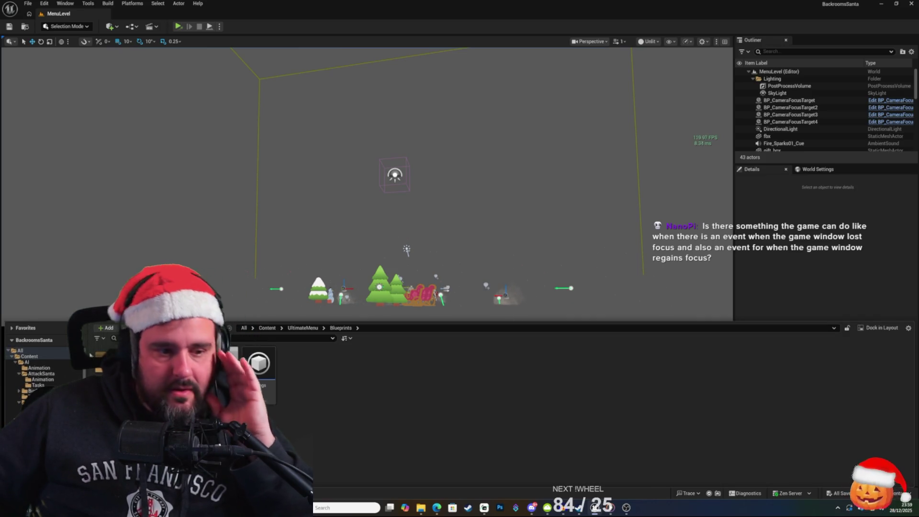
scroll(83, 376, "down", 1)
scroll(82, 376, "down", 10)
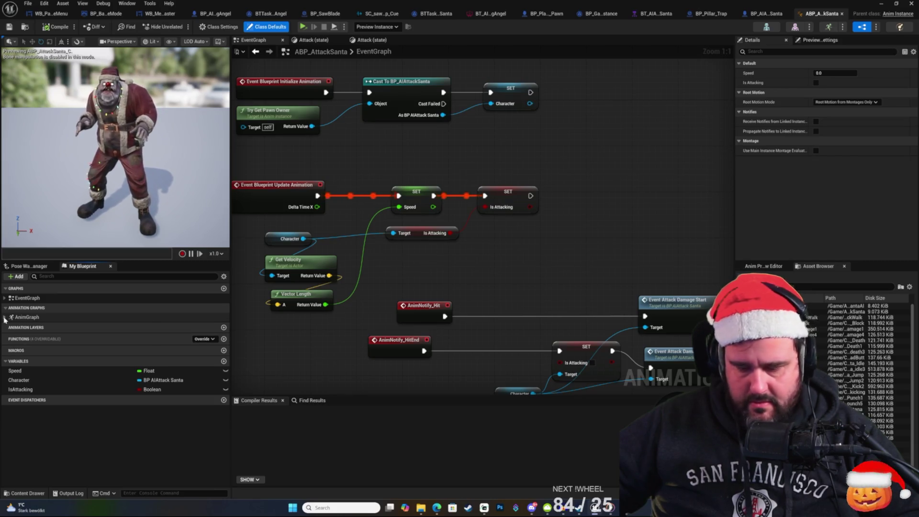
Step: From the Content Drawer's AttackSanta folder, open the BP_AIAttackSanta blueprint
left_click(27, 493)
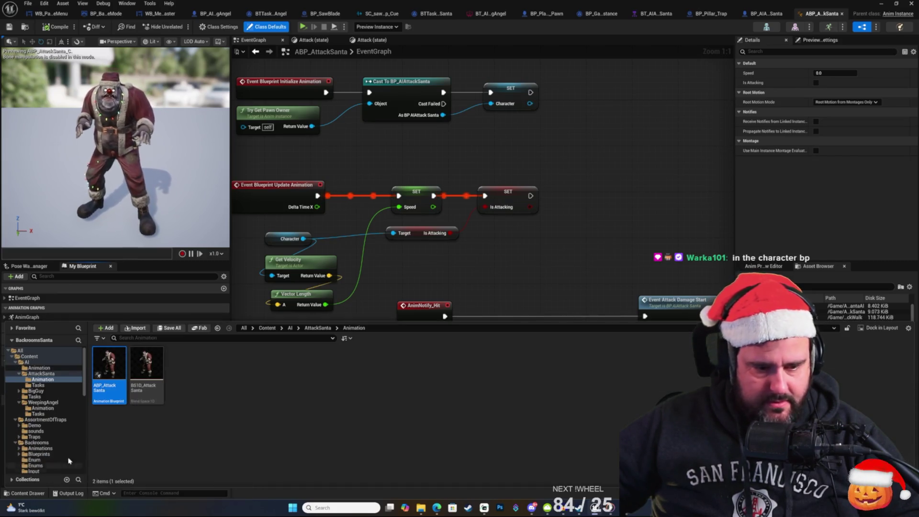
left_click(242, 389)
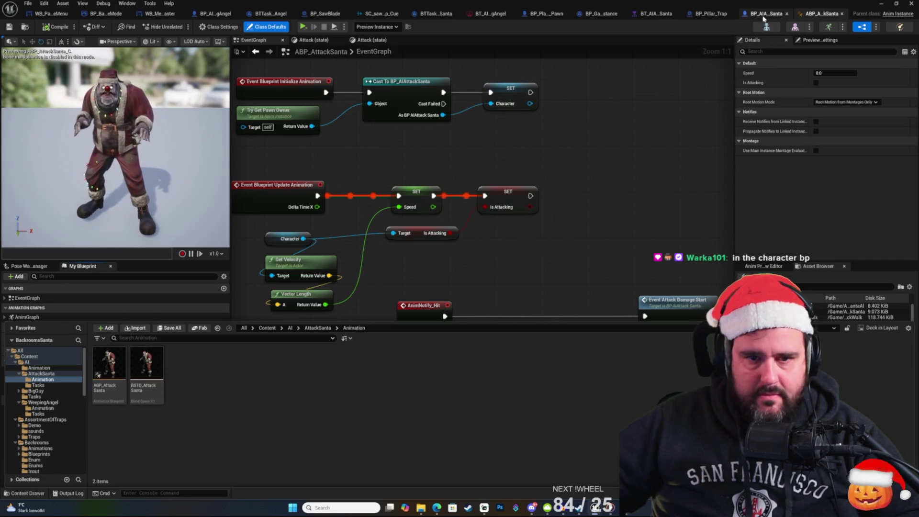
key("ctrl+space")
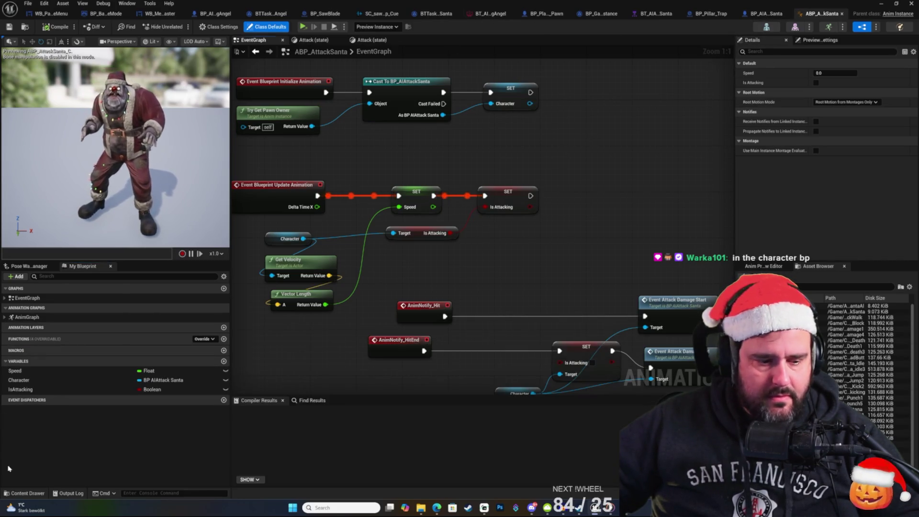
left_click(27, 493)
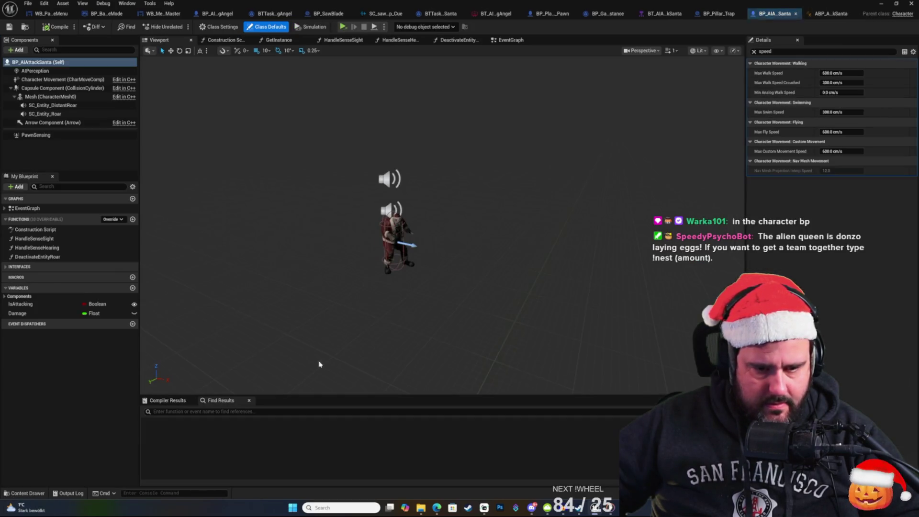
double_click(296, 368)
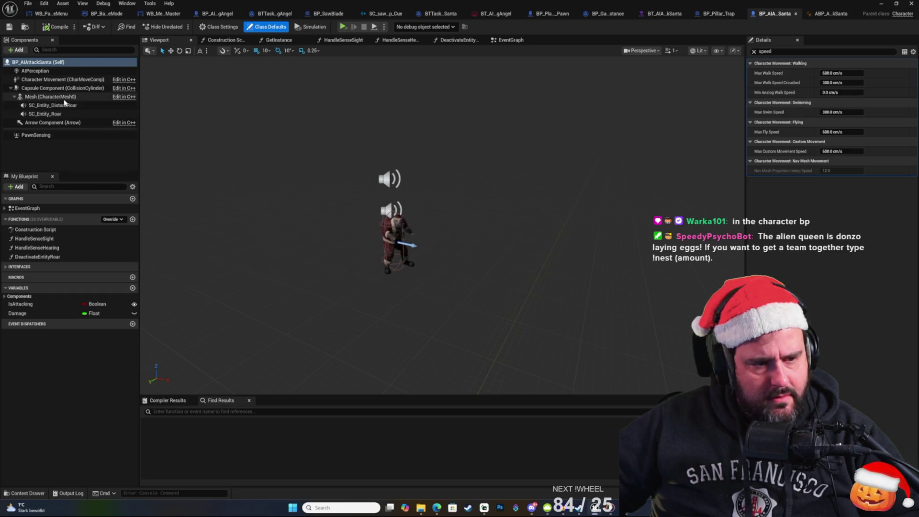
Step: Select the blueprint's self entry and show its Class Defaults
left_click(44, 89)
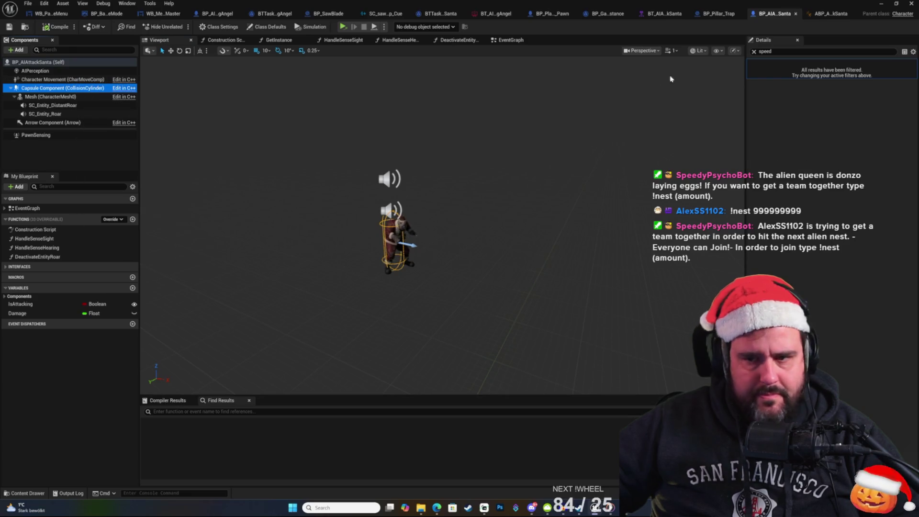
left_click(69, 65)
left_click(267, 26)
type("movement")
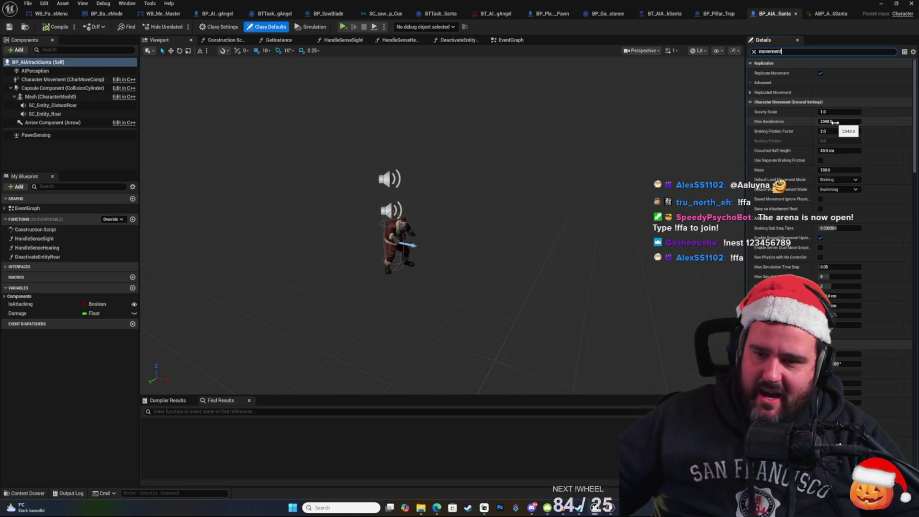
Step: Change Max Acceleration from 2048 to 1500 and compile BP_AIAttackSanta
left_click(834, 121)
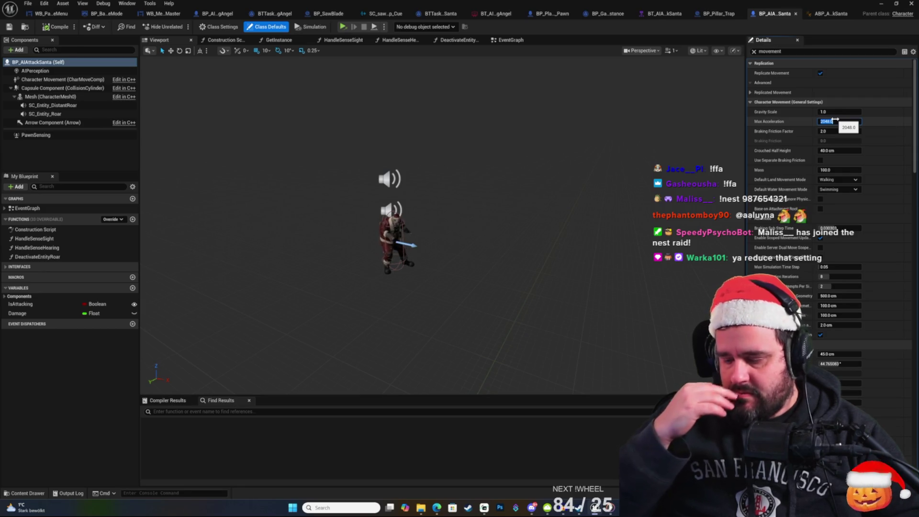
type("15000")
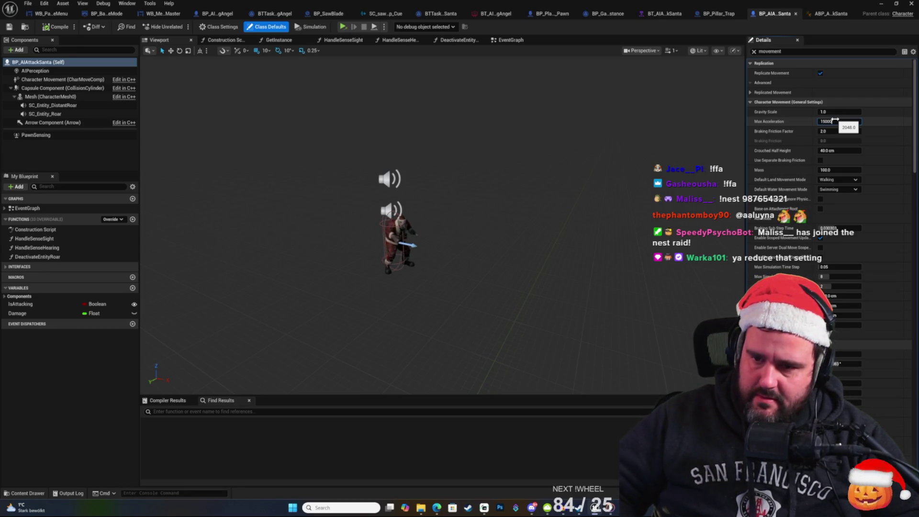
key("BackSpace")
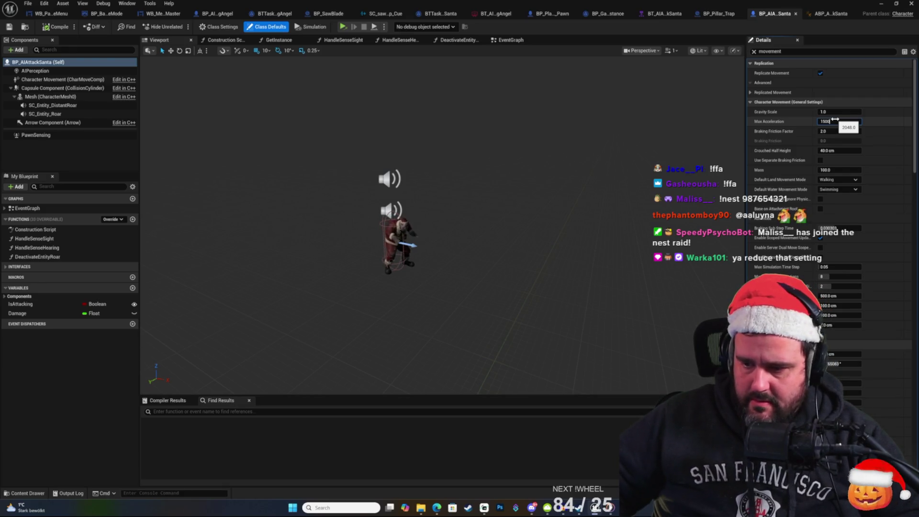
key("Return")
left_click(62, 28)
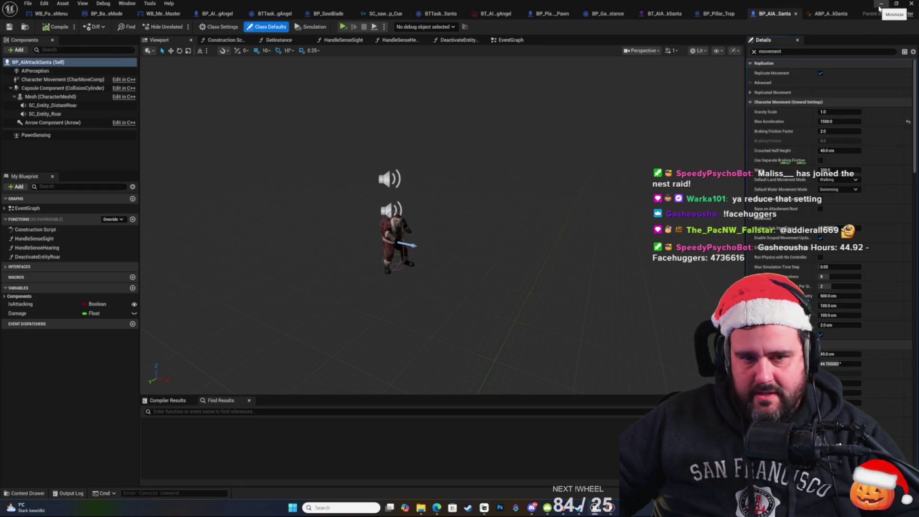
Step: Minimize the Blueprint editor and orbit the view over the GameEmpty maze level
left_click(879, 6)
scroll(462, 134, "up", 5)
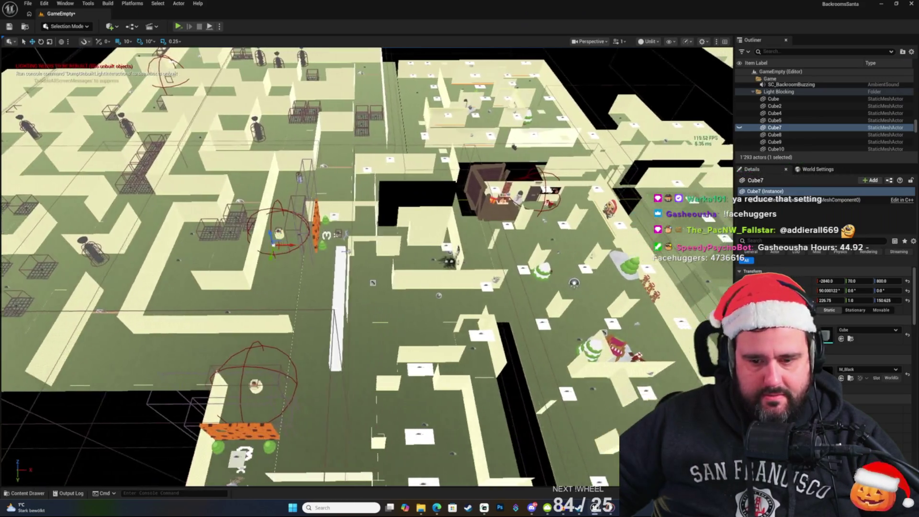
scroll(462, 134, "up", 10)
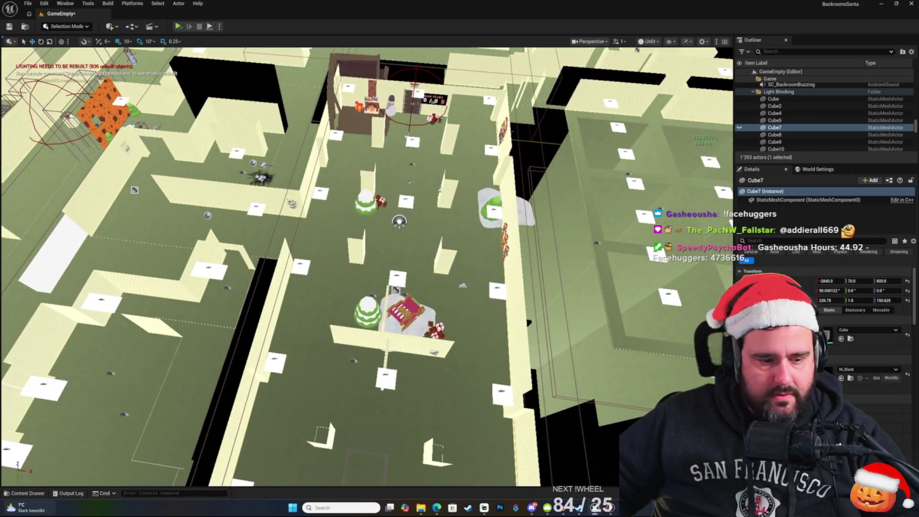
mouse_move(462, 133)
left_mouse_down()
mouse_move(345, 172)
mouse_move(294, 241)
left_mouse_up()
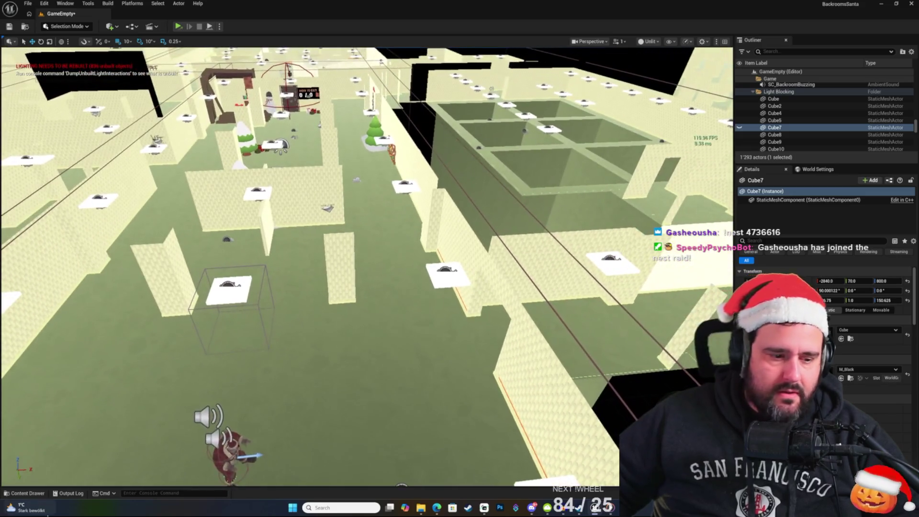
Step: Open MenuLevel from UltimateMenu > Environment > Maps, saving GameEmpty when prompted
left_click(24, 493)
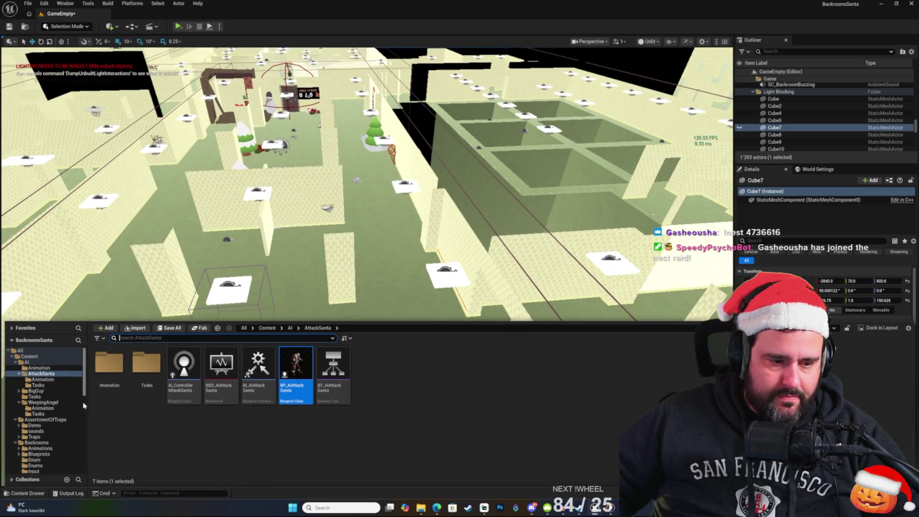
scroll(48, 397, "down", 10)
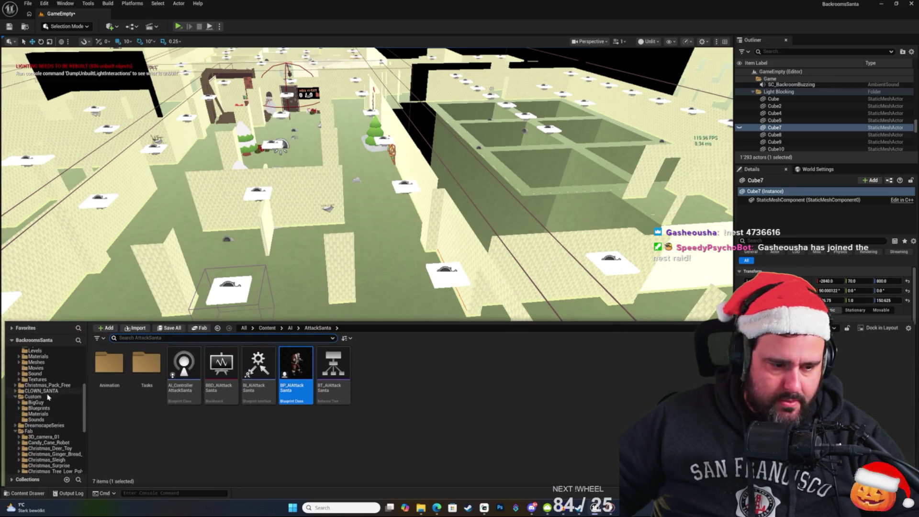
scroll(48, 400, "up", 3)
scroll(47, 406, "down", 15)
left_click(38, 424)
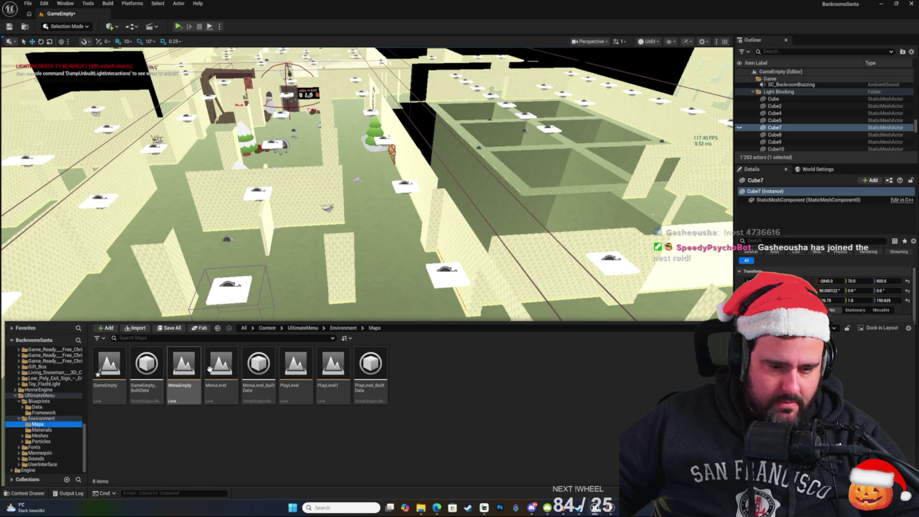
double_click(221, 366)
left_click(483, 334)
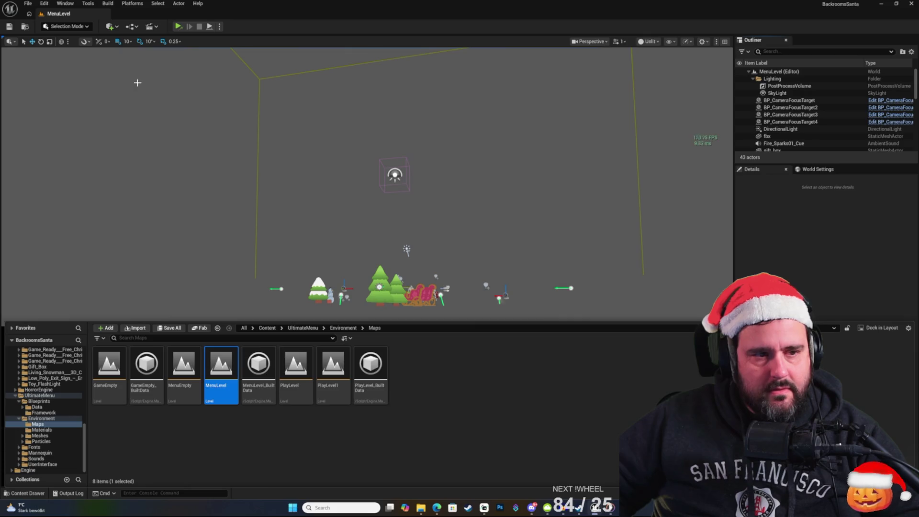
Step: Play a new BackroomsSanta game in the selected viewport, then stop it with Esc
left_click(219, 26)
left_click(243, 56)
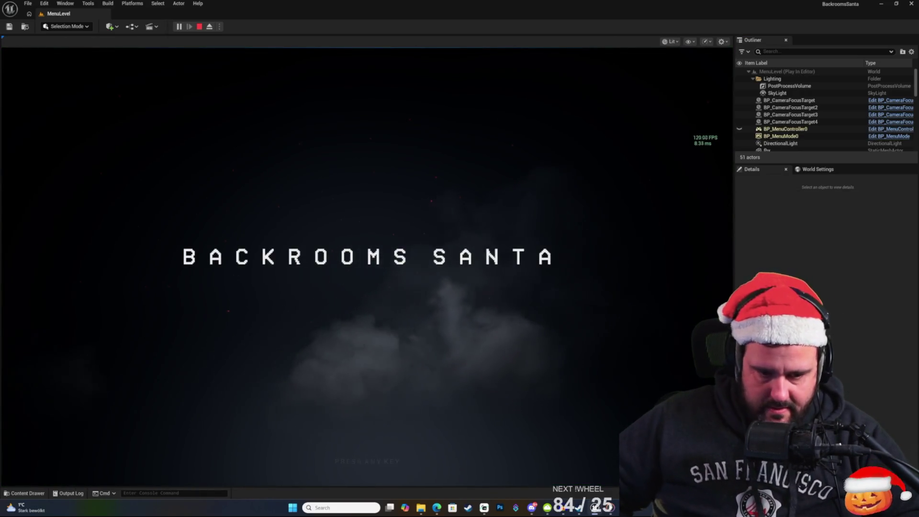
key("space")
left_click(314, 408)
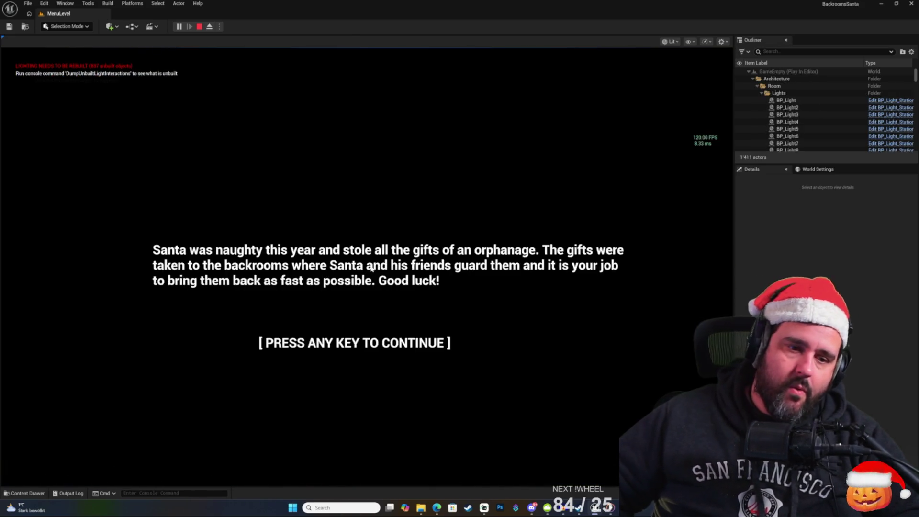
left_click(372, 269)
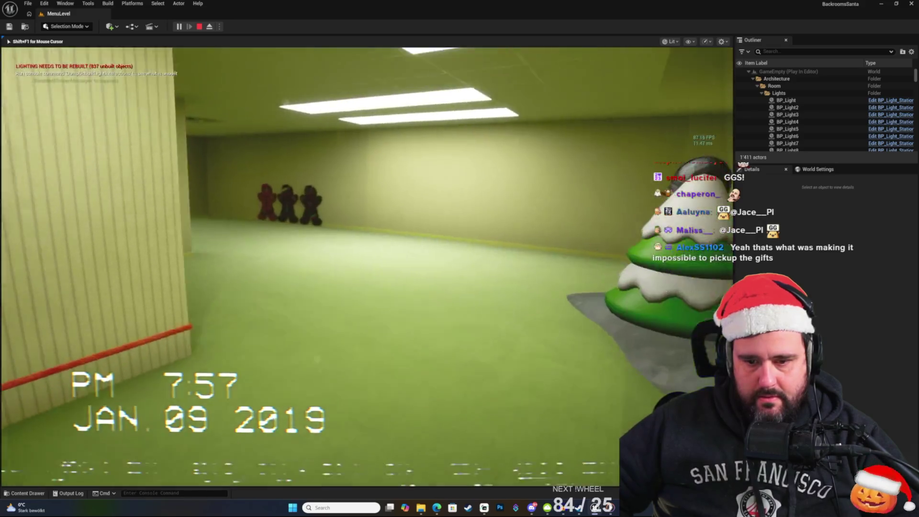
key("Escape")
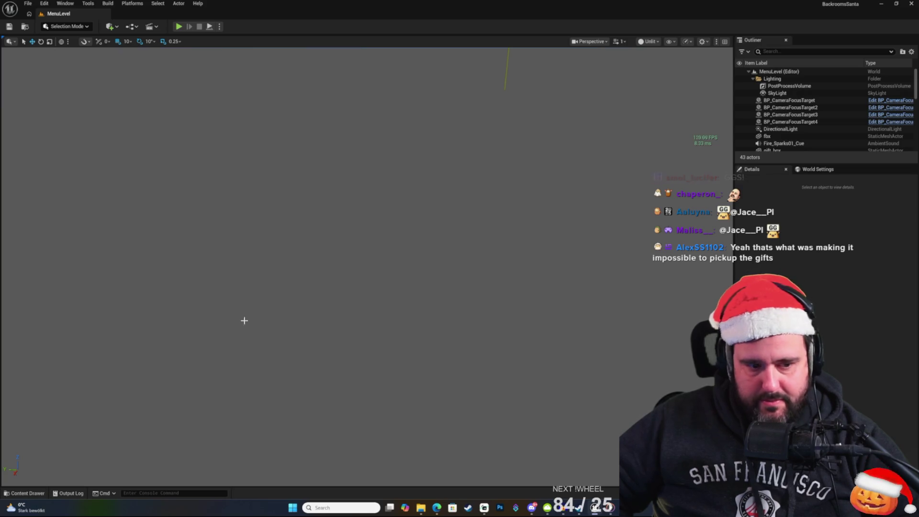
Step: Set BP_AIAttackSanta's Max Acceleration to 1400 and save
key("alt+Tab")
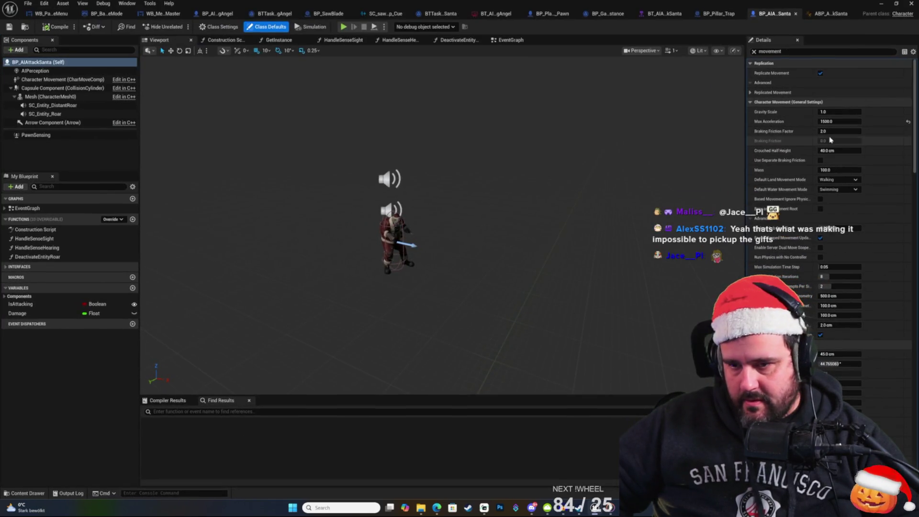
left_click(838, 121)
type("1400")
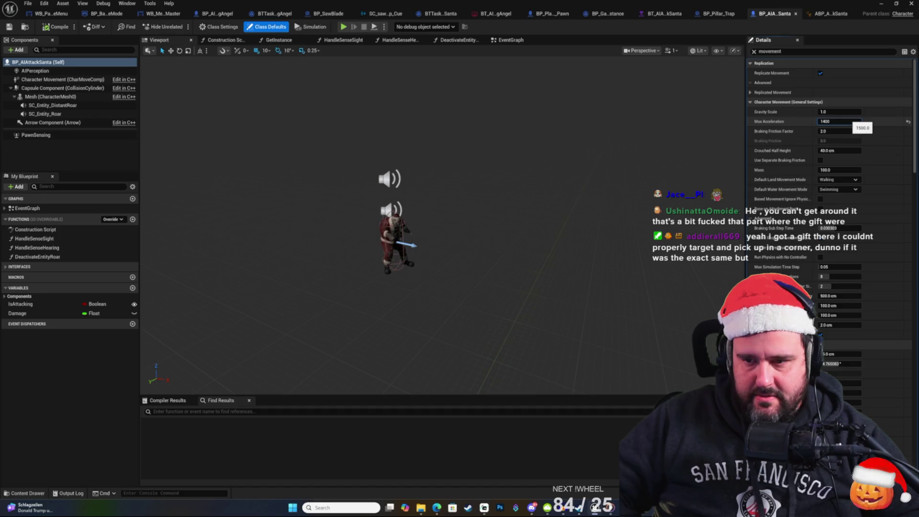
key("Return")
key("ctrl+s")
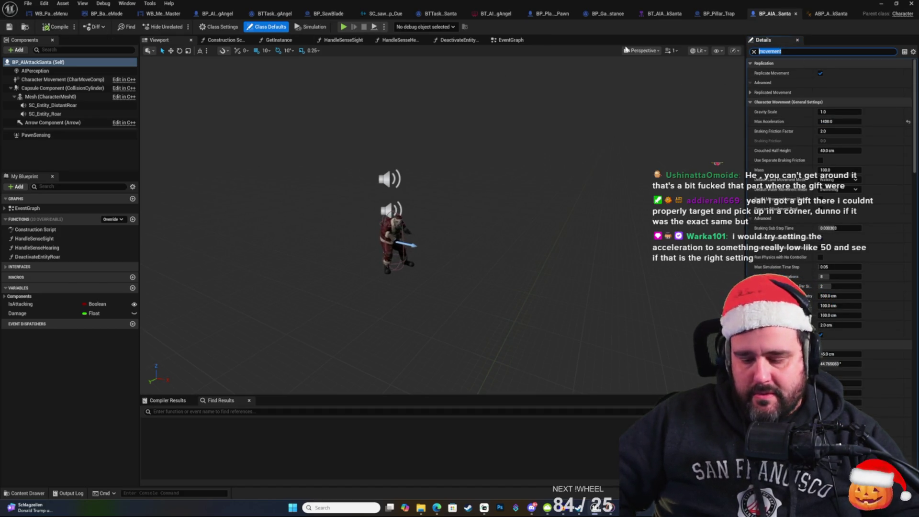
Step: Filter Details for 'speed' and leave Max Walk Speed at 600
type("speed")
left_click(843, 74)
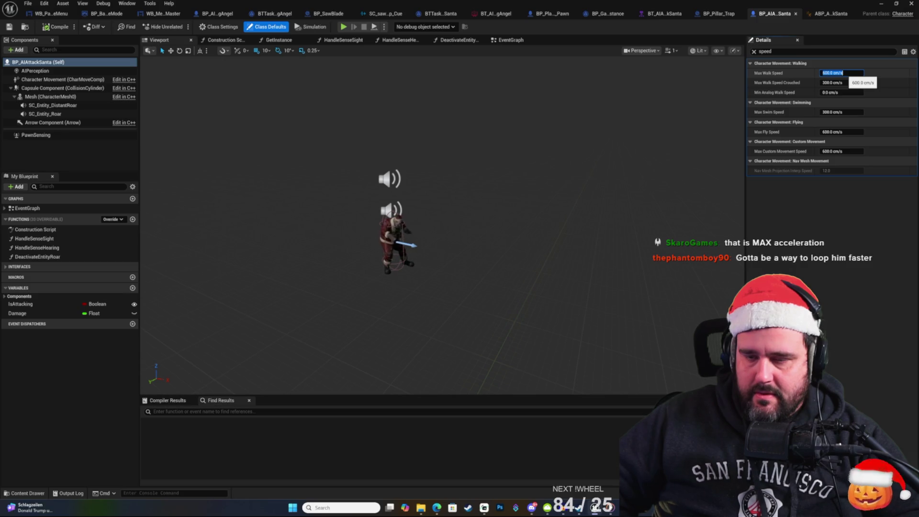
left_click(832, 198)
Step: Filter for 'acc', set Max Acceleration to 50, compile, and minimize the blueprint
double_click(778, 52)
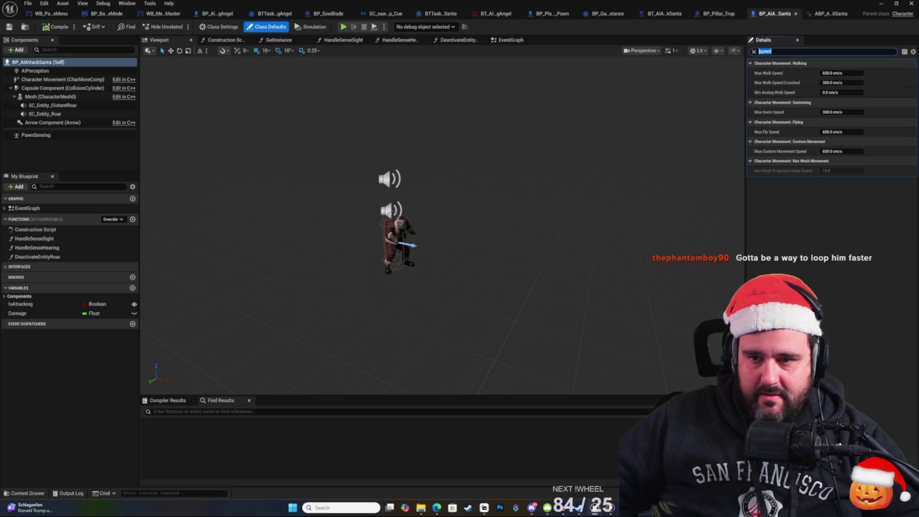
type("acc")
left_click(835, 73)
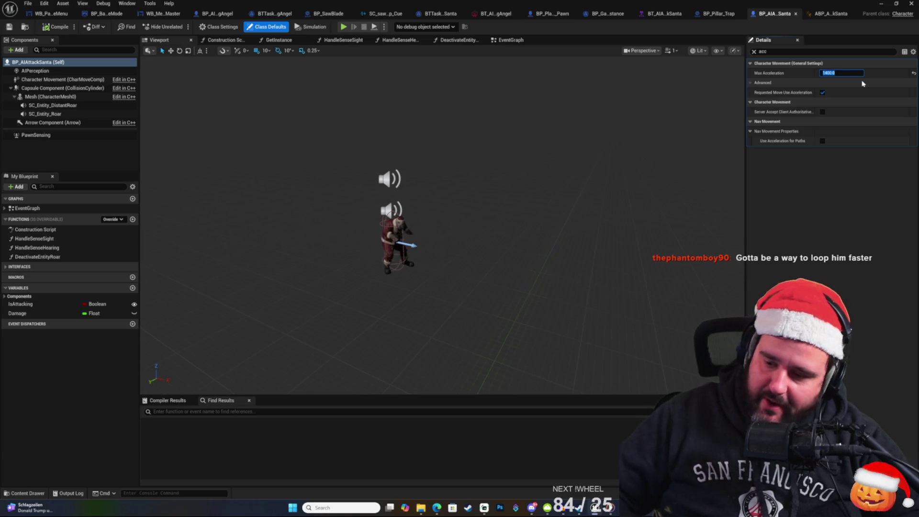
type("0")
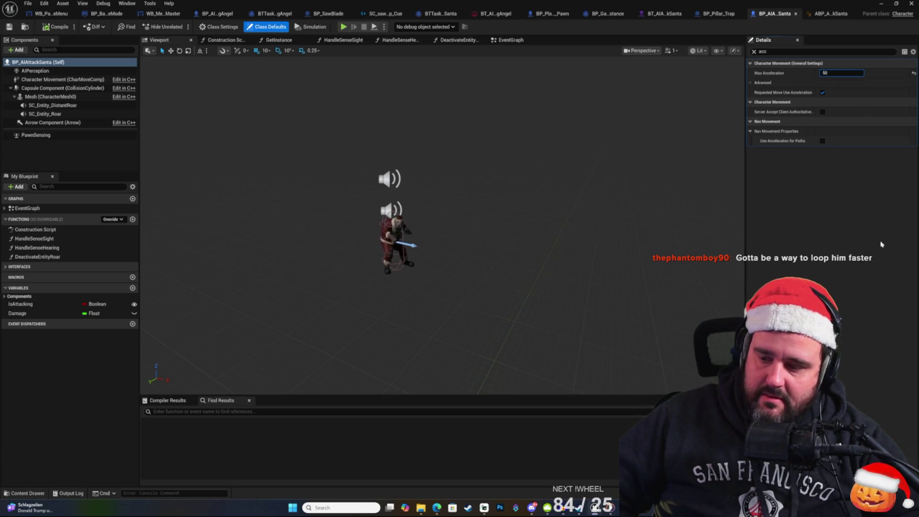
left_click(41, 28)
left_click(881, 3)
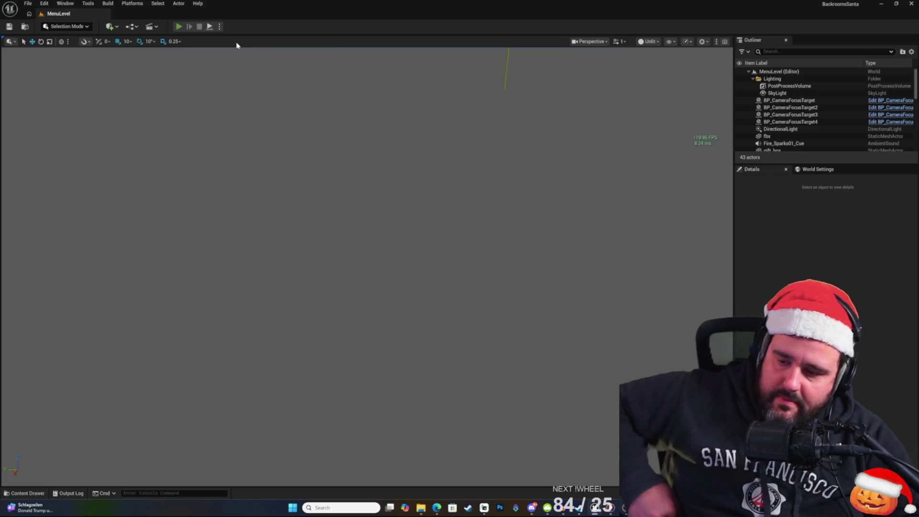
Step: Start a play-in-editor session and begin a new game past the title and story screens
key("alt+p")
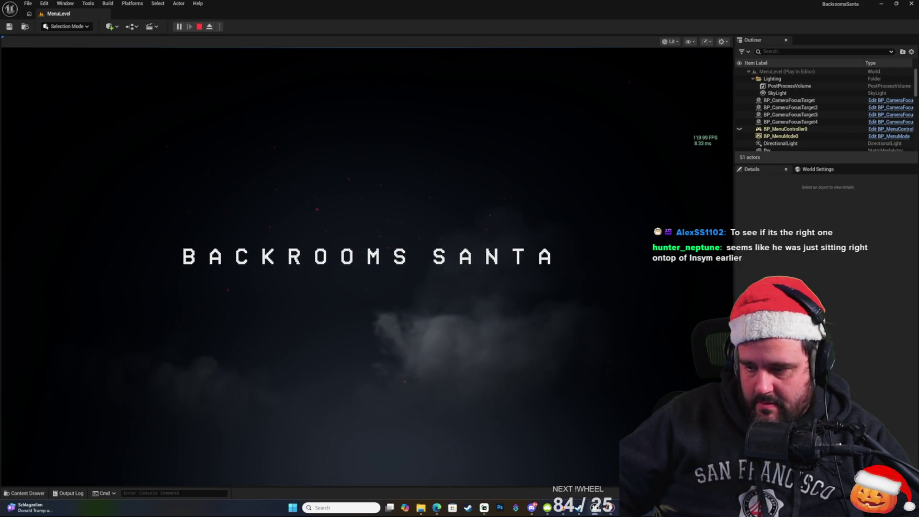
left_click(400, 330)
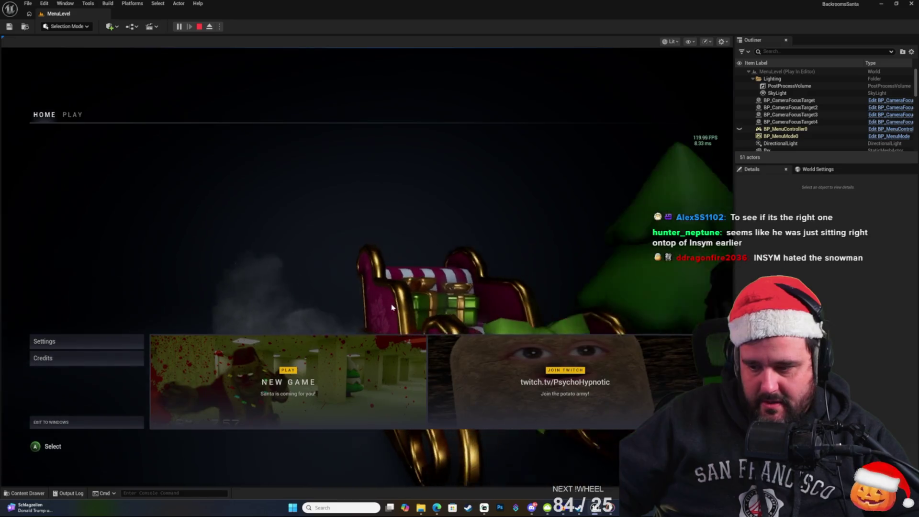
left_click(301, 339)
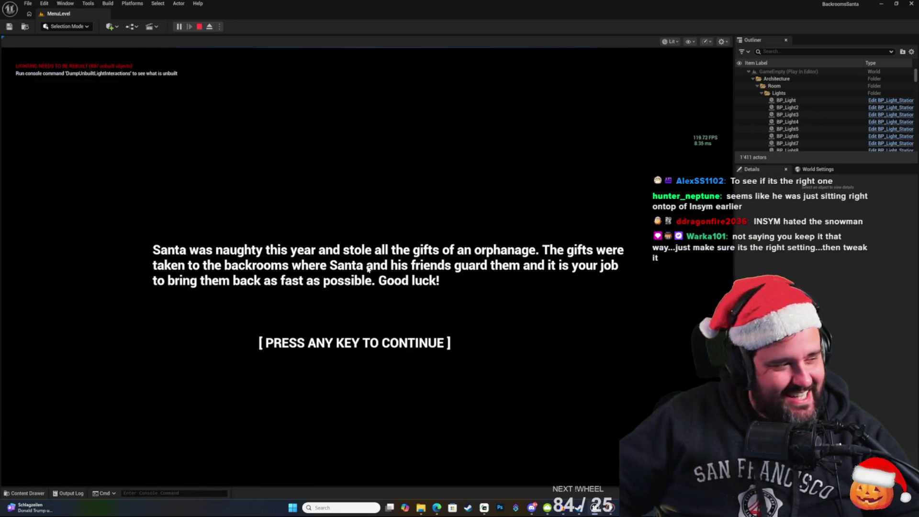
left_click(368, 270)
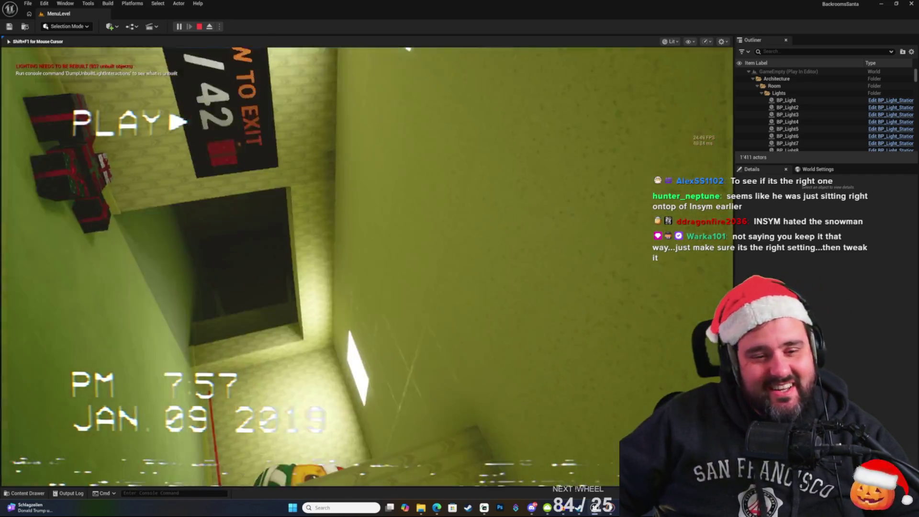
Step: Walk down the corridor until Santa approaches, stop the playtest, and show the Maps folder
key("w")
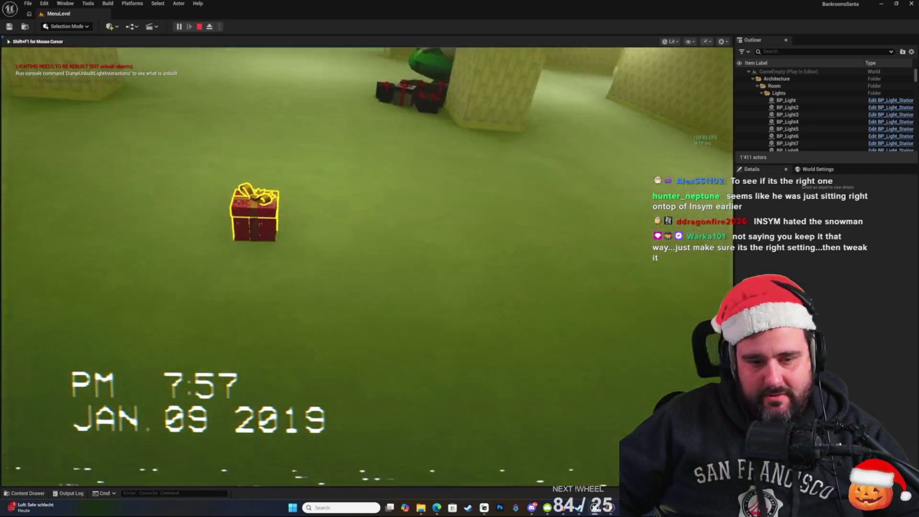
key("w")
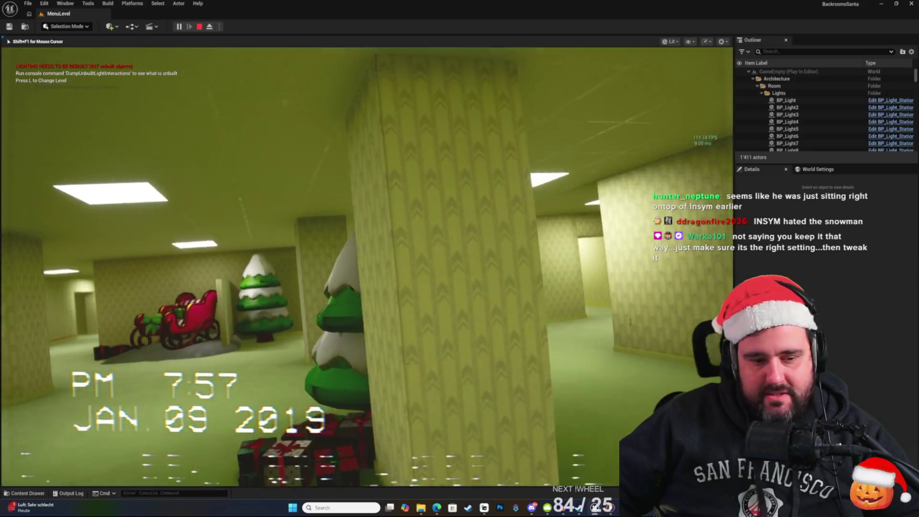
key("w")
key("w")
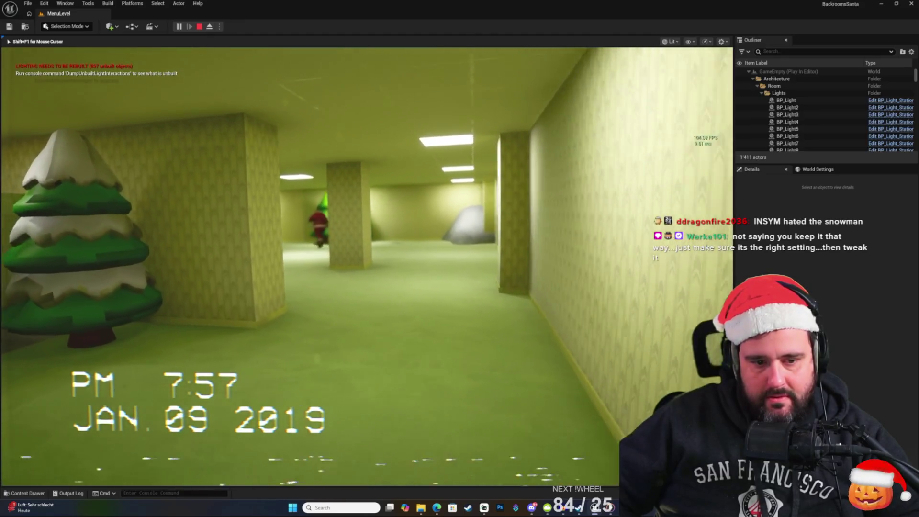
key("w")
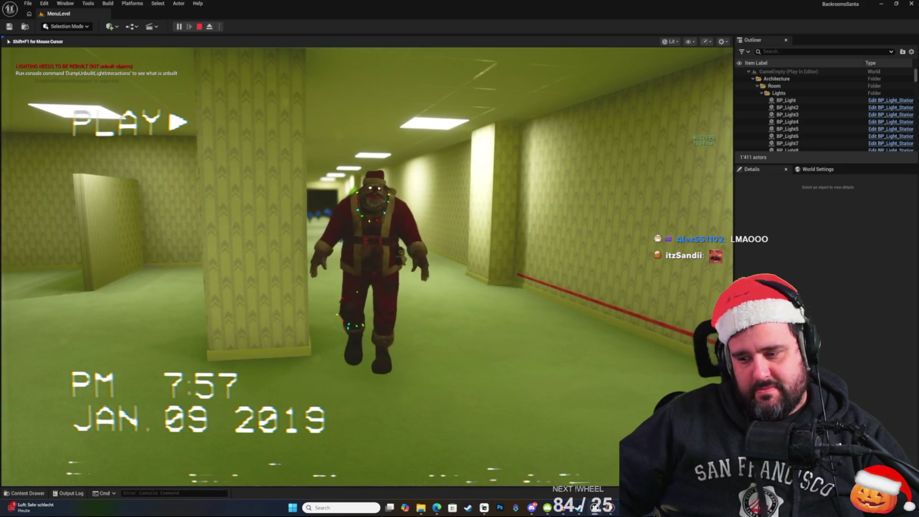
key("Escape")
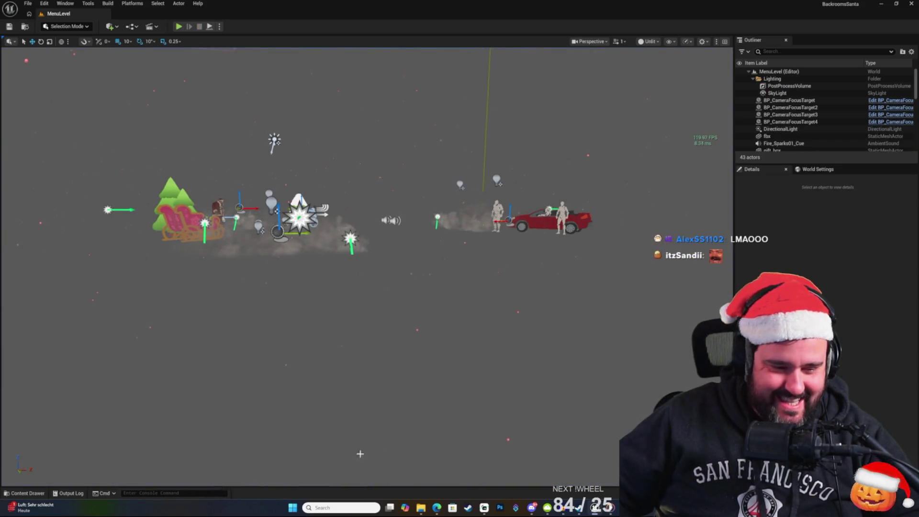
left_click(28, 493)
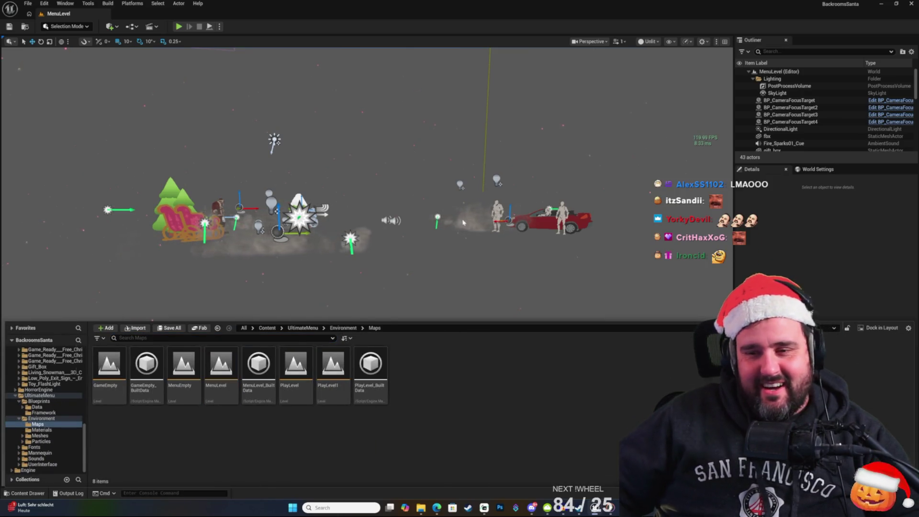
Step: In BP_AIAttackSanta, try setting Max Acceleration to 1200
key("alt+Tab")
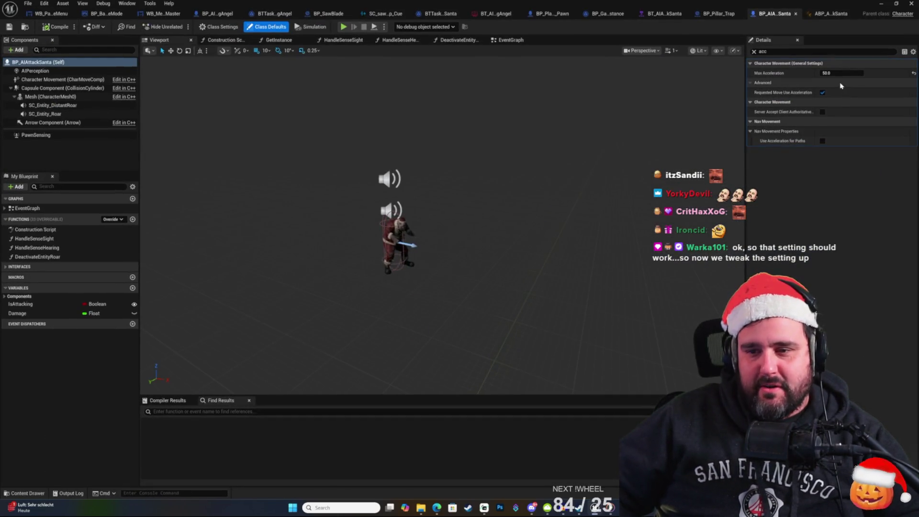
left_click(837, 73)
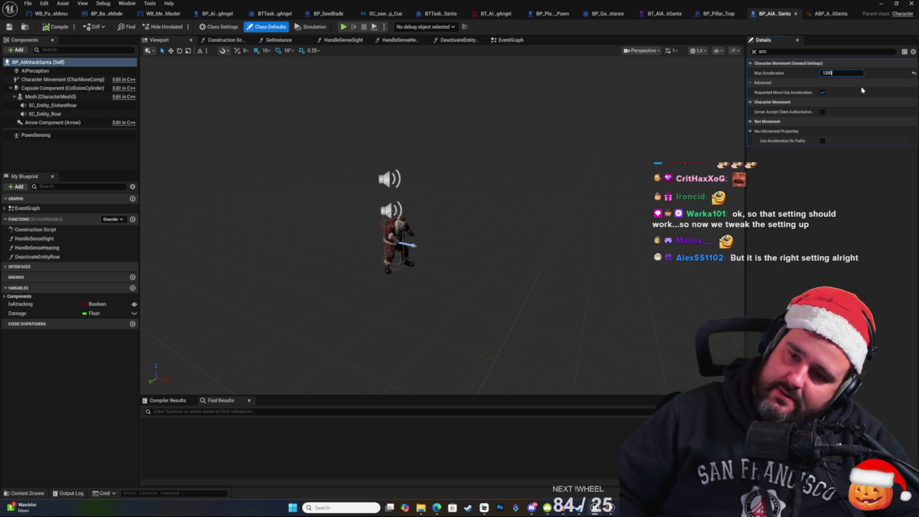
key("Return")
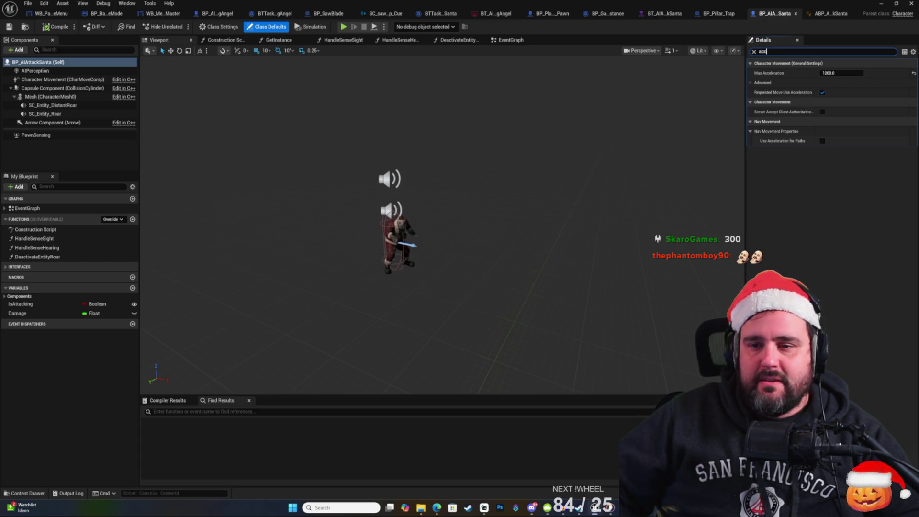
key("BackSpace")
key("BackSpace")
key("BackSpace")
type("max")
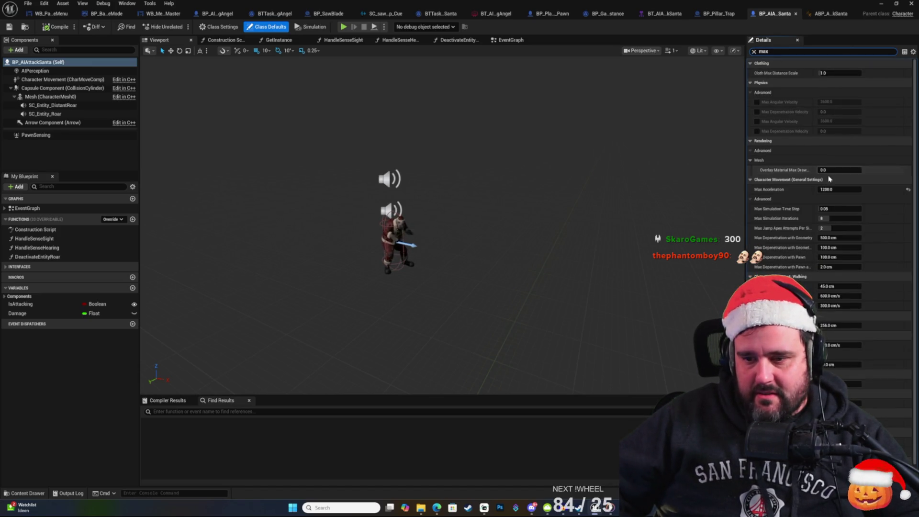
left_click(838, 189)
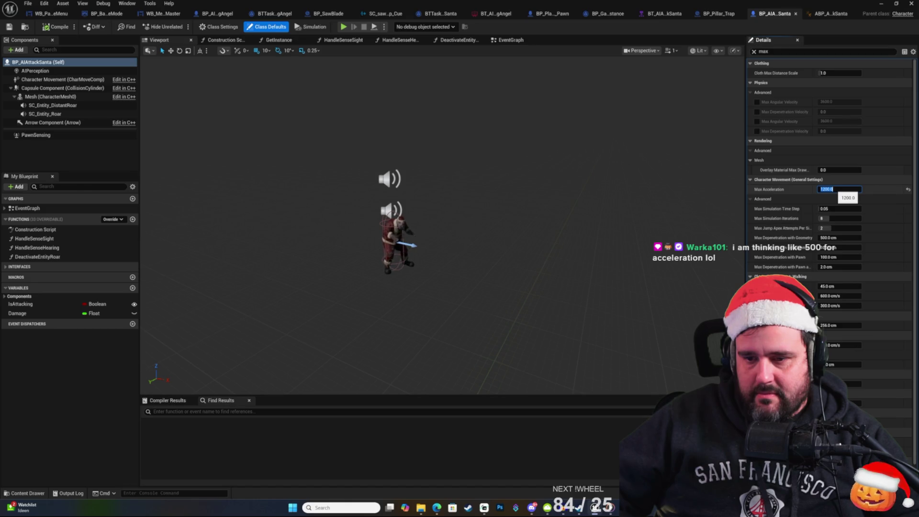
left_click(808, 51)
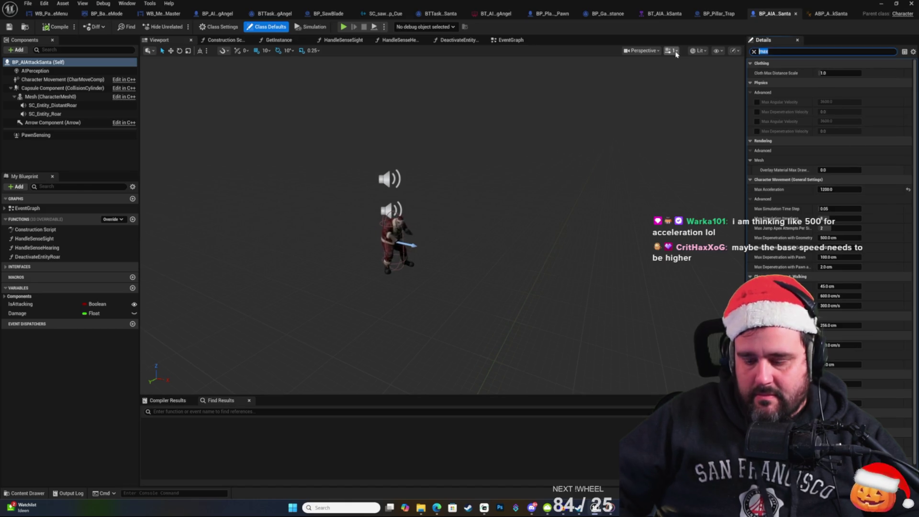
Step: Keep Max Walk Speed at 600 and save the blueprint
type("speed")
left_click(828, 71)
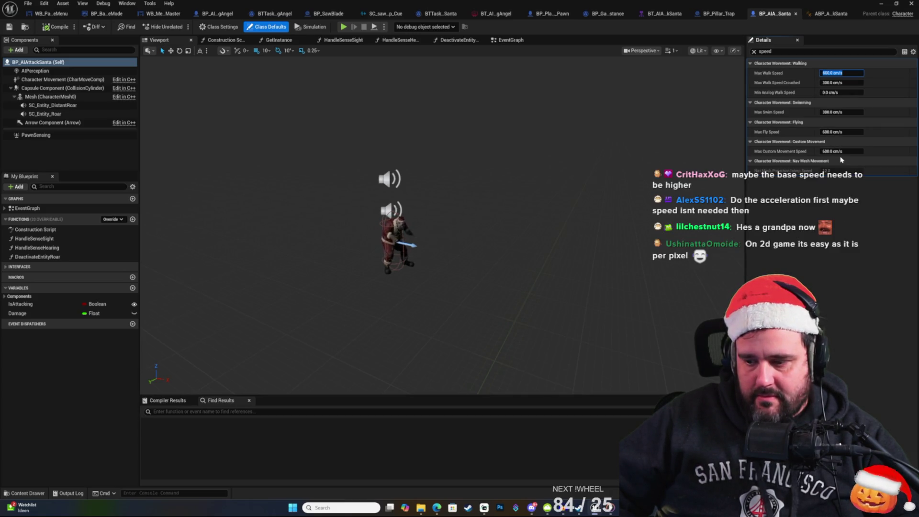
key("Return")
key("ctrl+s")
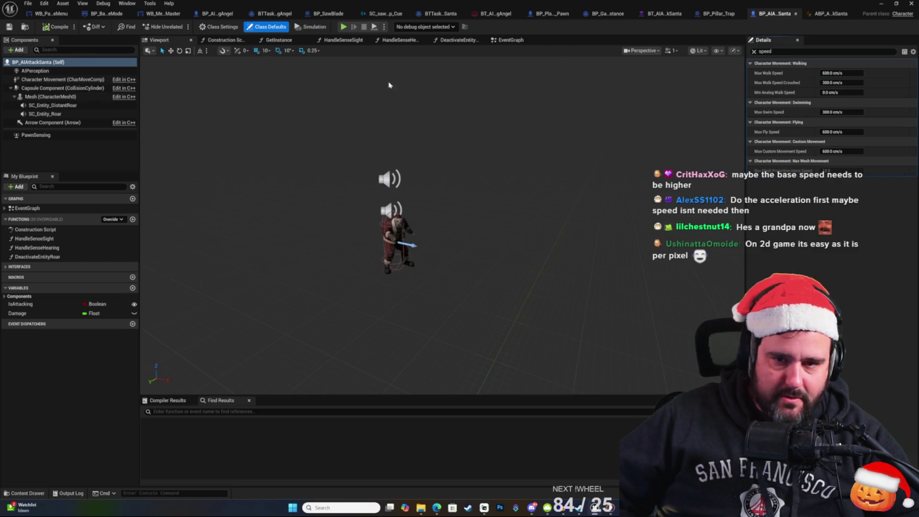
Step: Set Max Acceleration to 500, then save and compile BP_AIAttackSanta
type("acc")
left_click(837, 72)
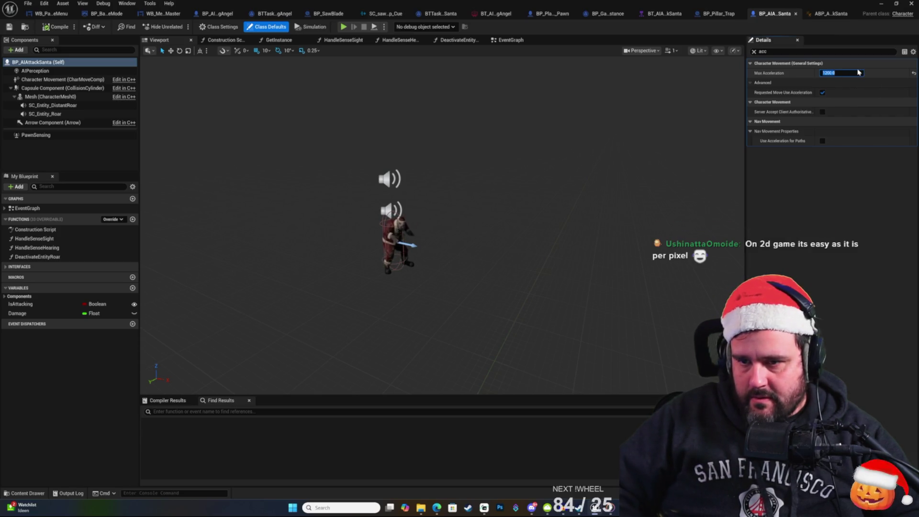
key("Return")
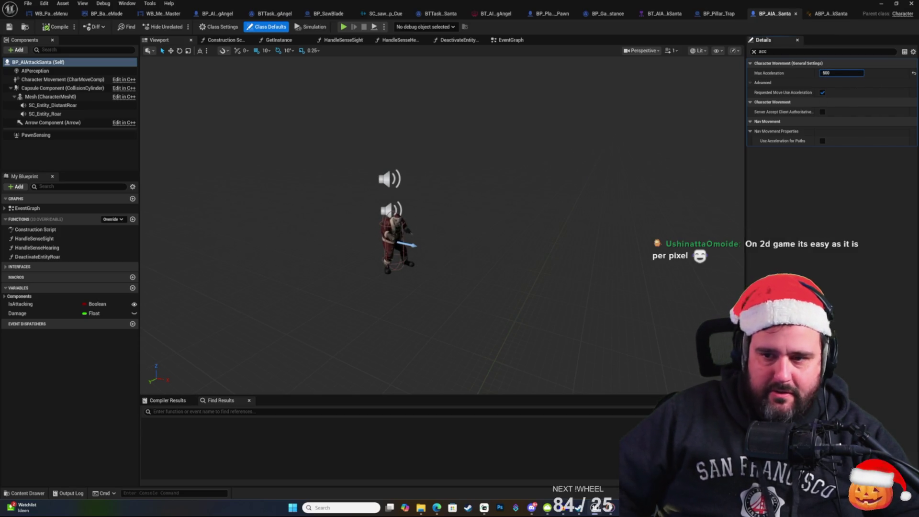
left_click(10, 27)
left_click(62, 27)
left_click(882, 4)
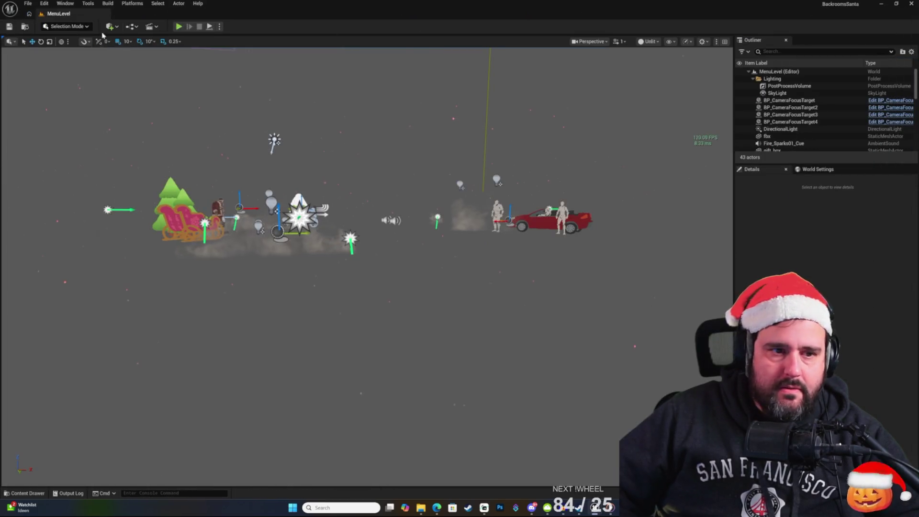
Step: Playtest in the editor: start a New Game, skip the story screen, show Santa's AI debug info
left_click(178, 26)
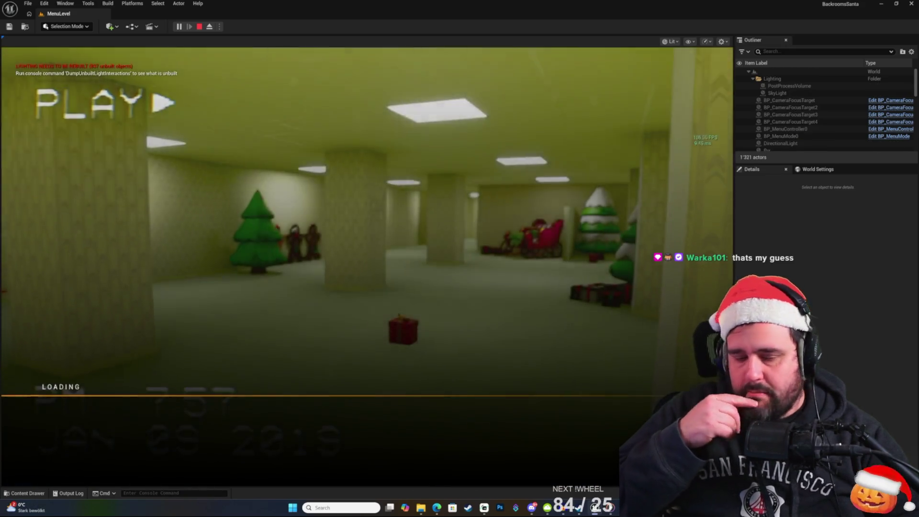
left_click(96, 97)
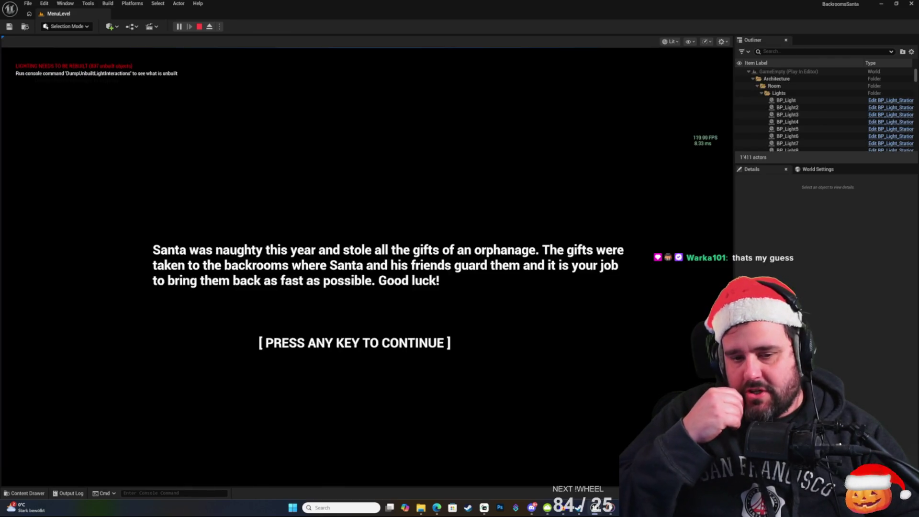
key("space")
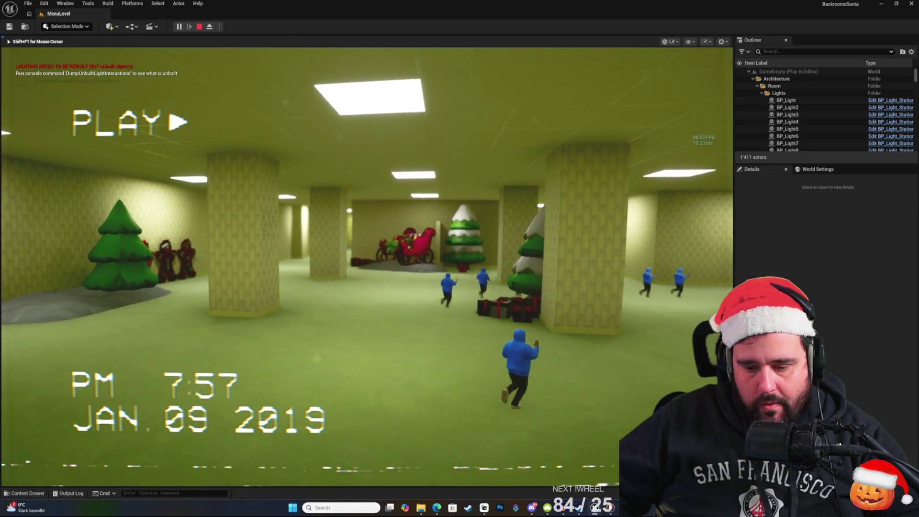
key("apostrophe")
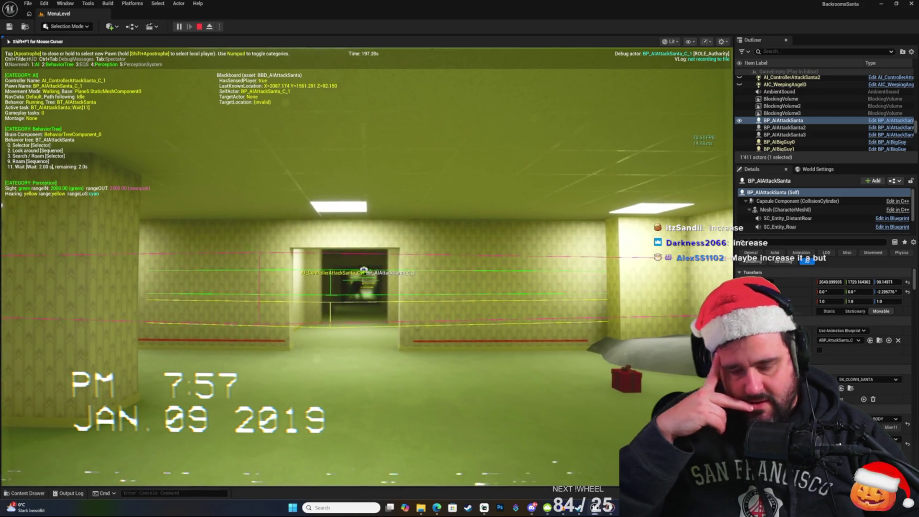
Step: End the play-in-editor session after watching Santa's perception ranges
key("Escape")
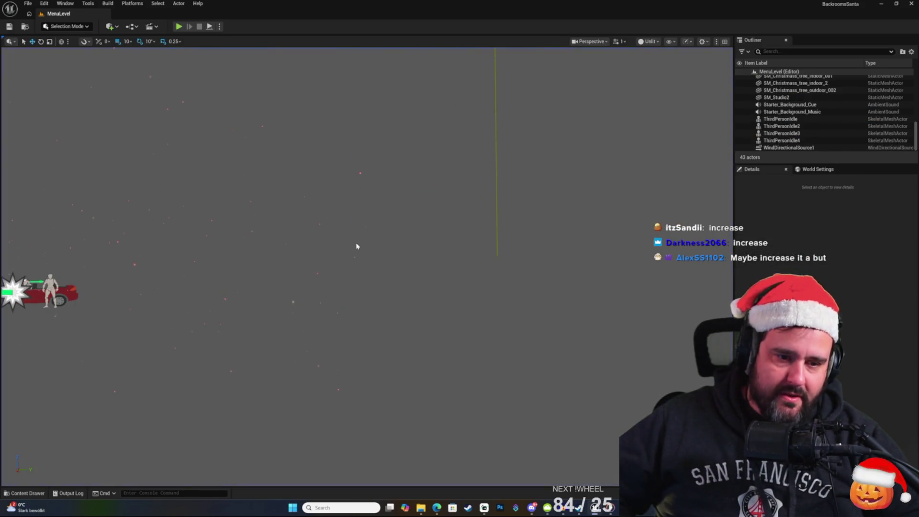
Step: In BP_AIAttackSanta, select the AIPerception component and filter its properties by 'sen'
key("alt+Tab")
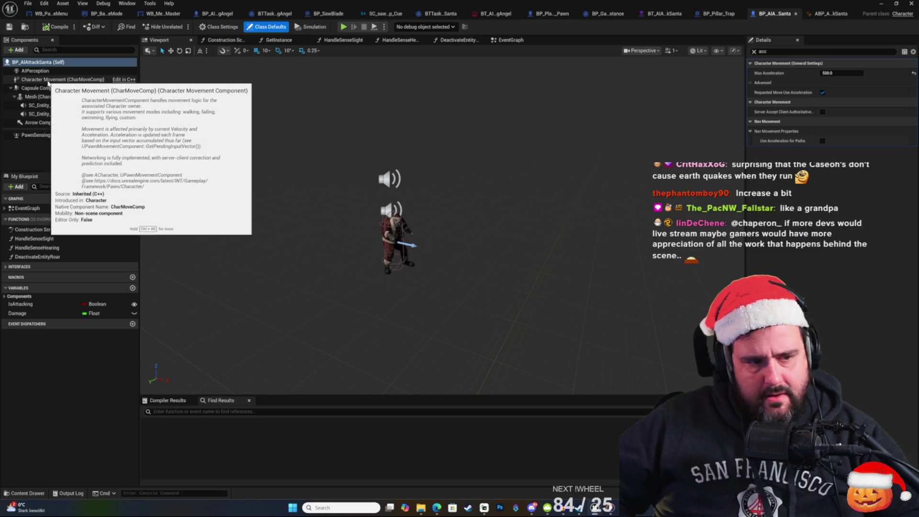
left_click(48, 80)
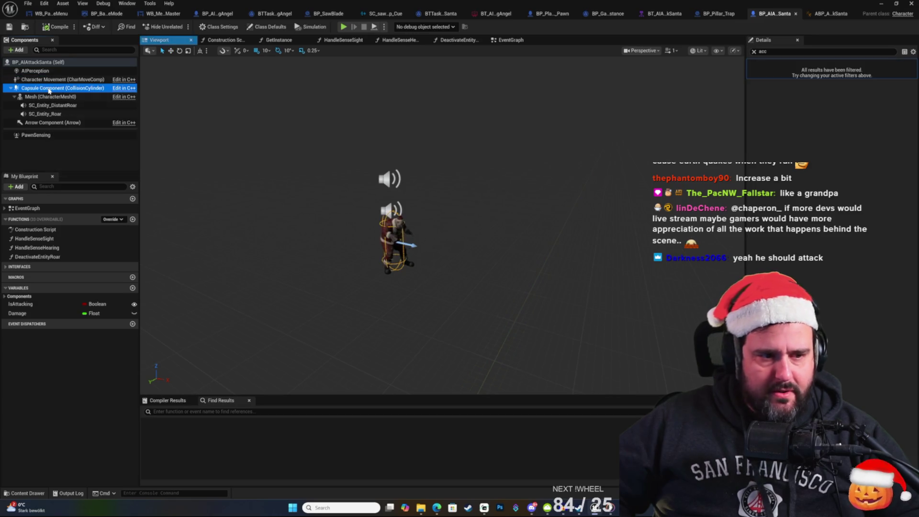
left_click(46, 71)
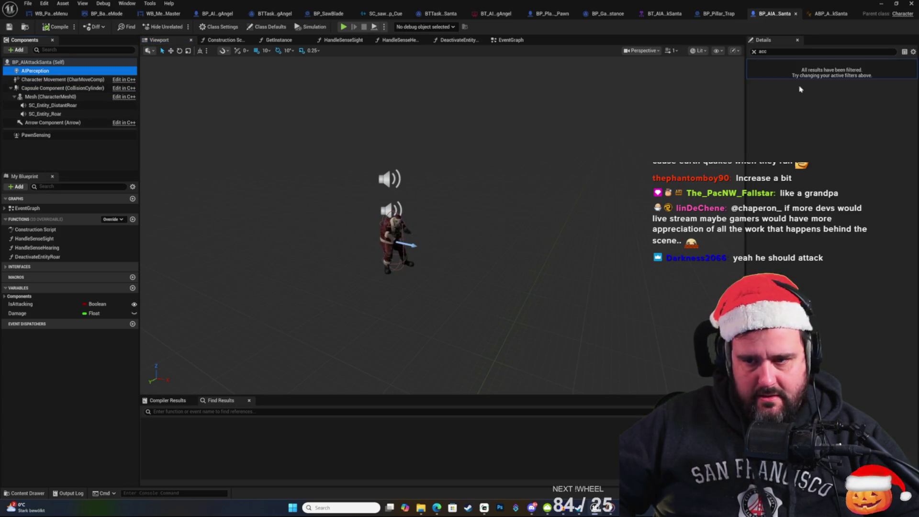
left_click(754, 52)
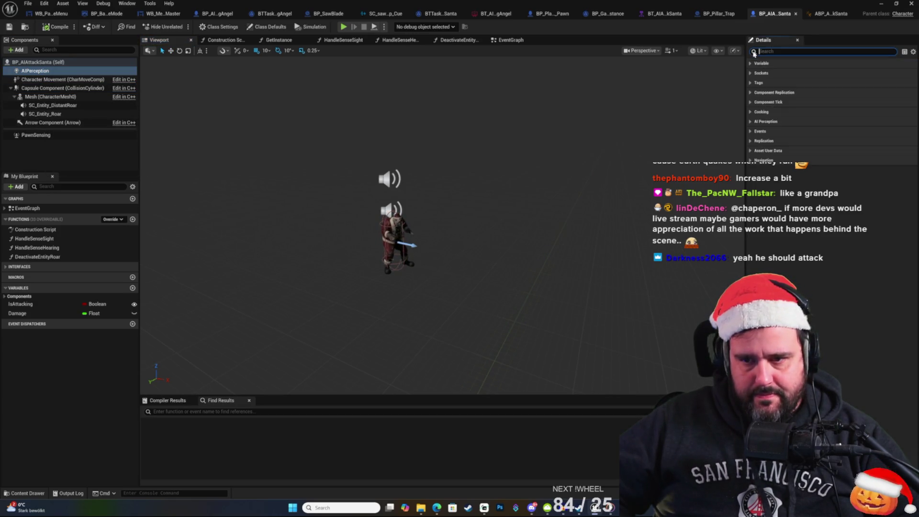
left_click(751, 64)
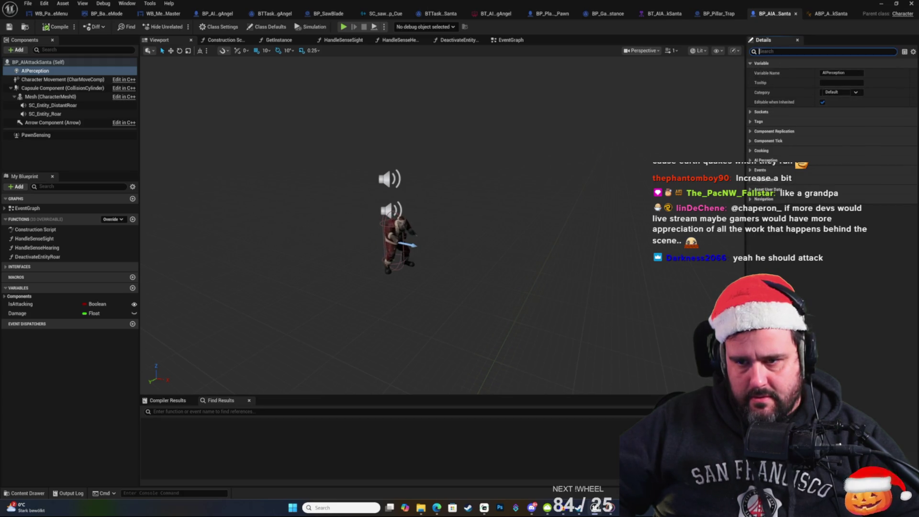
type("sen")
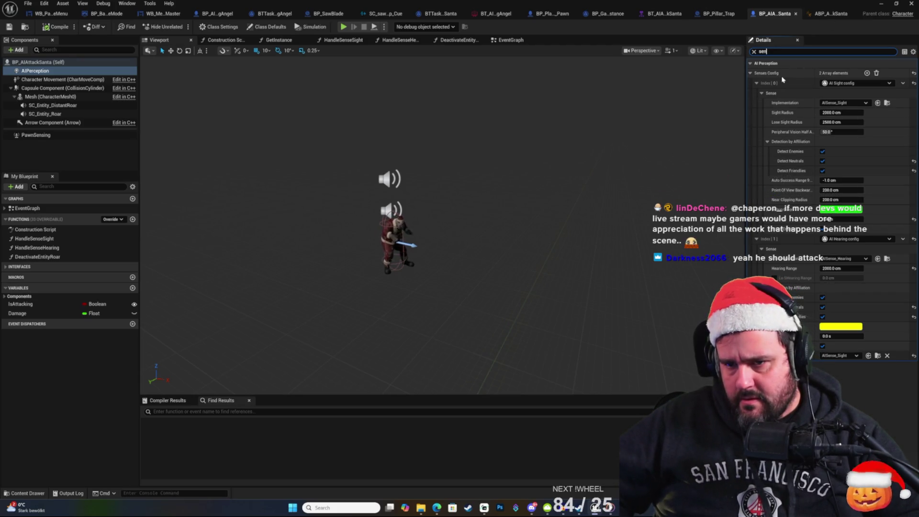
Step: Set Sight Radius to 3000, Lose Sight Radius to 3500 and Hearing Range to 3000 cm
left_click(835, 112)
type("3000")
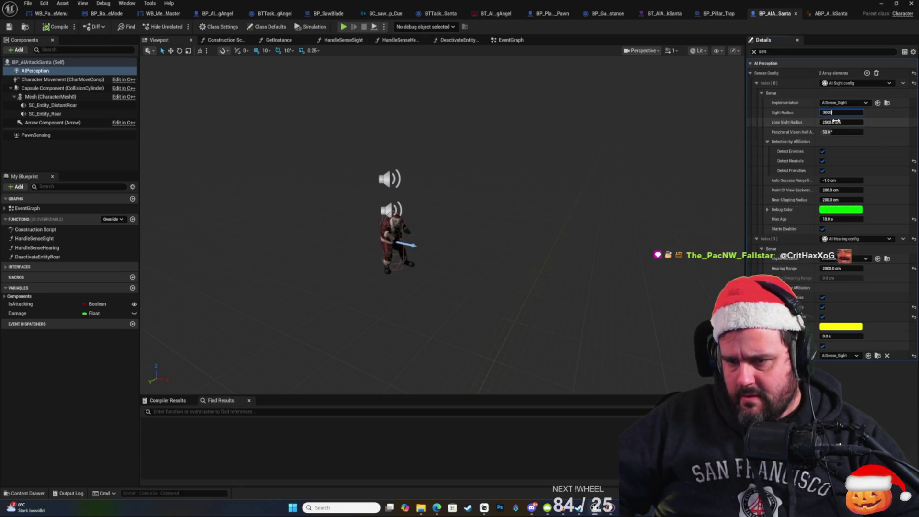
left_click(859, 122)
type("3500")
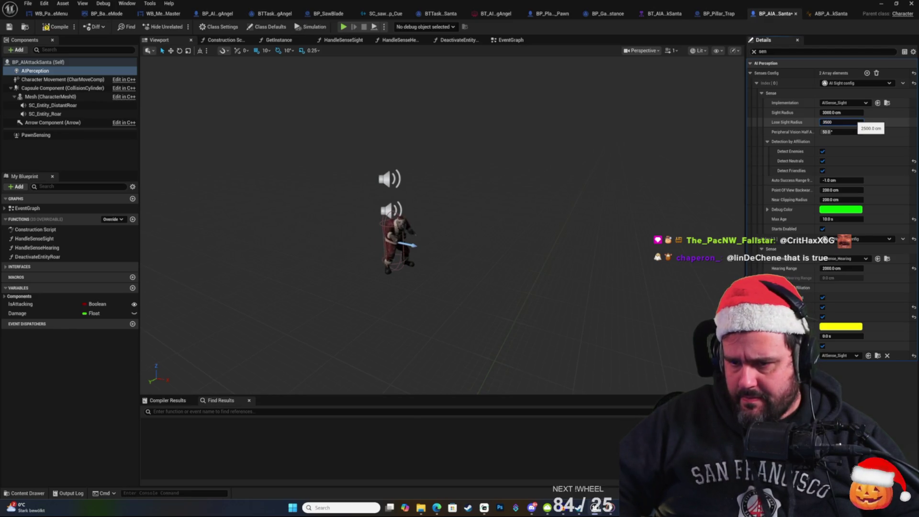
left_click(835, 122)
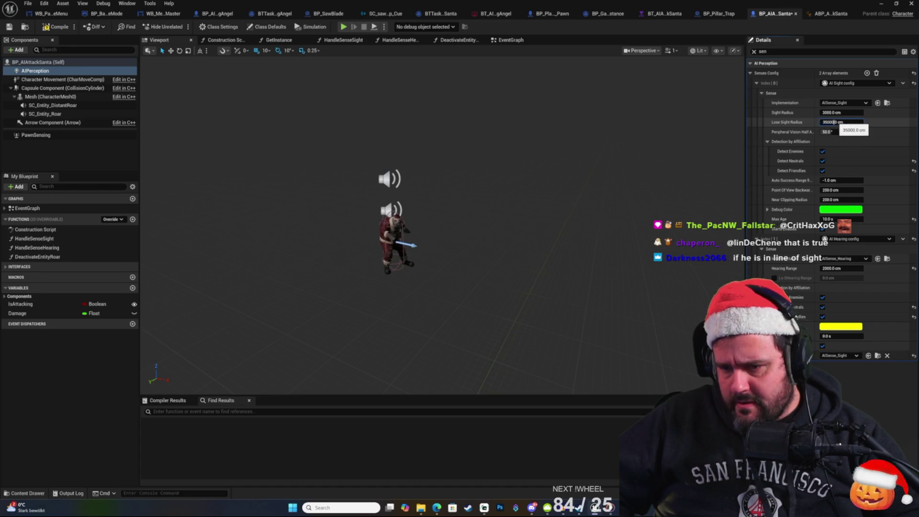
key("BackSpace")
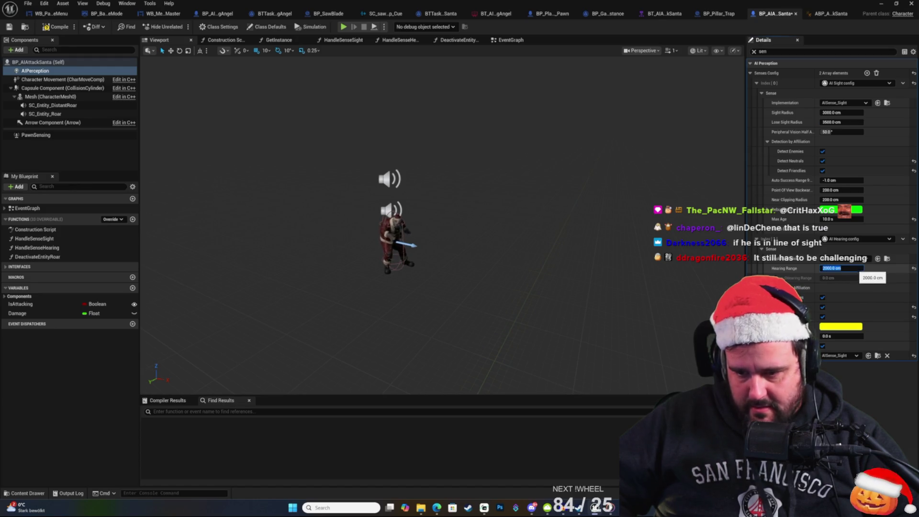
type("3")
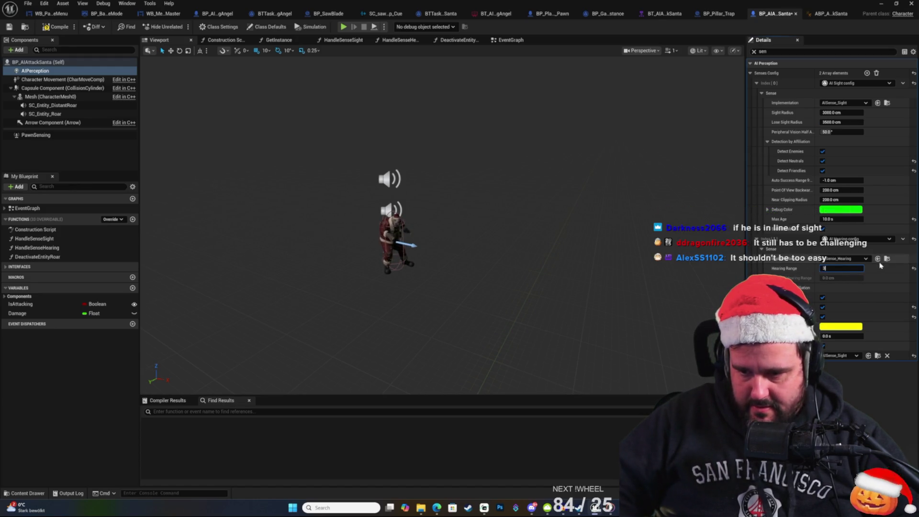
type("000")
key("Return")
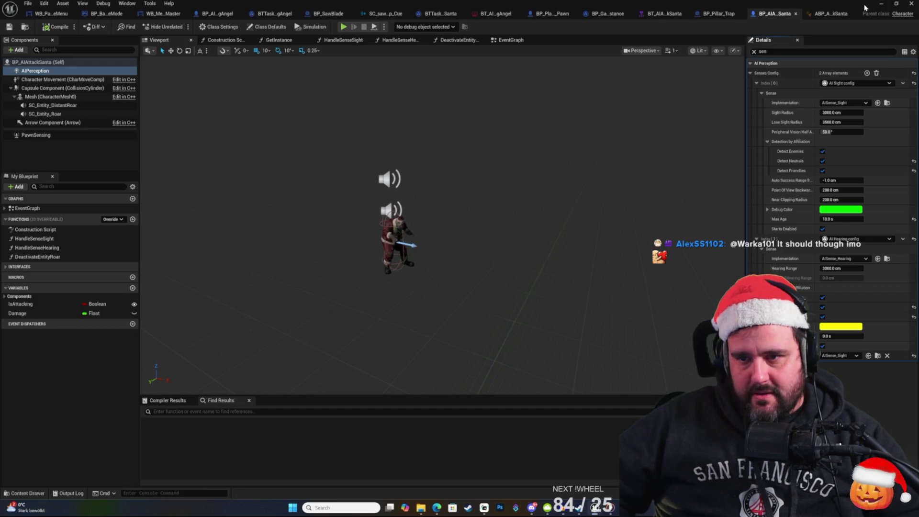
left_click(881, 4)
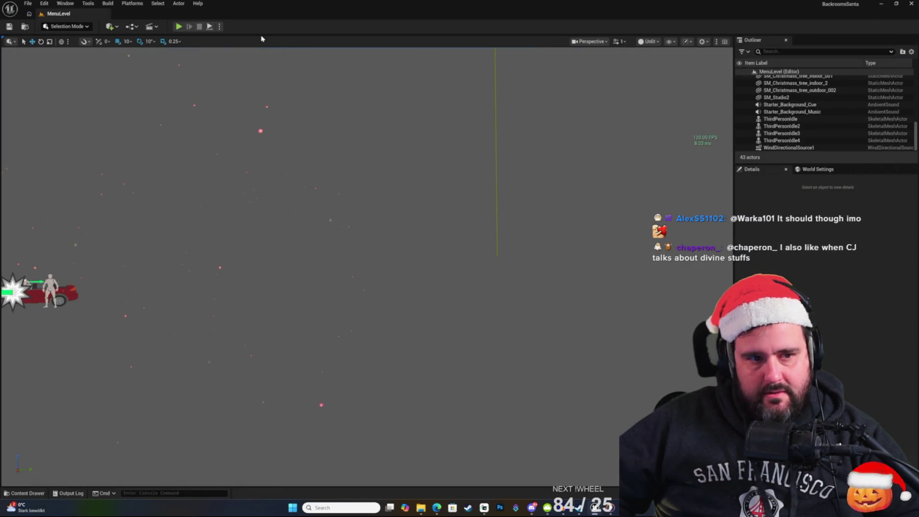
Step: Start a new game with Alt+P, walk through the backrooms, and show Santa's AI debug overlay
key("alt+p")
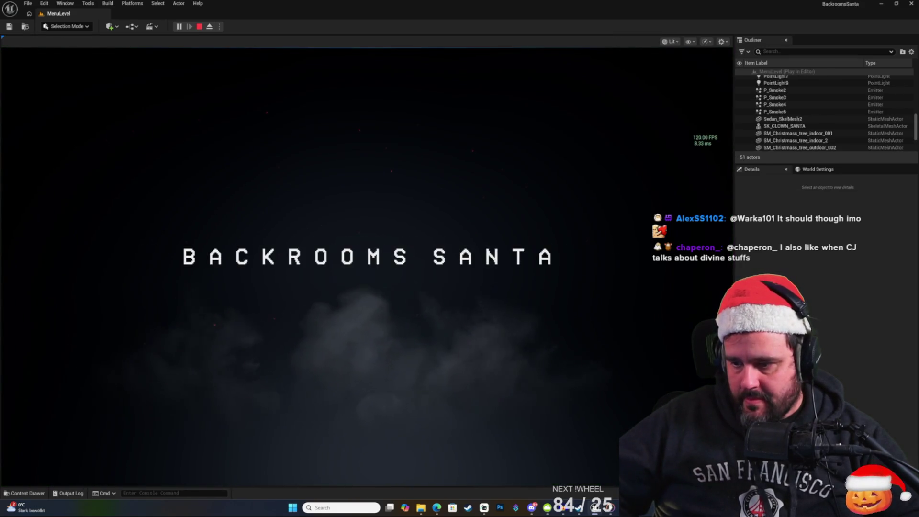
left_click(400, 276)
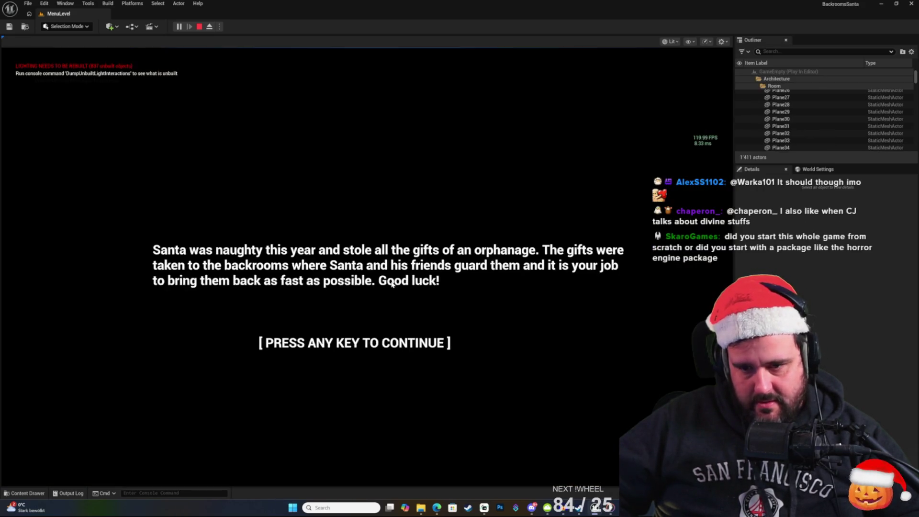
left_click(387, 259)
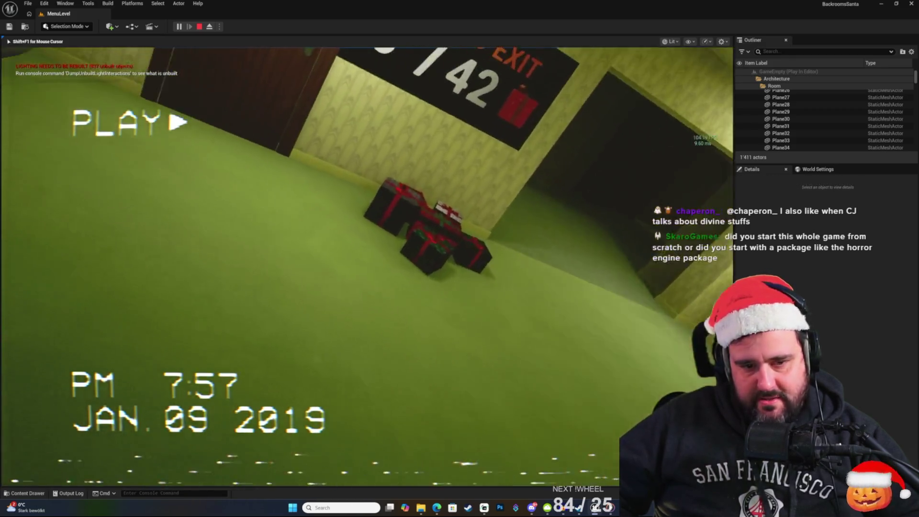
key("w")
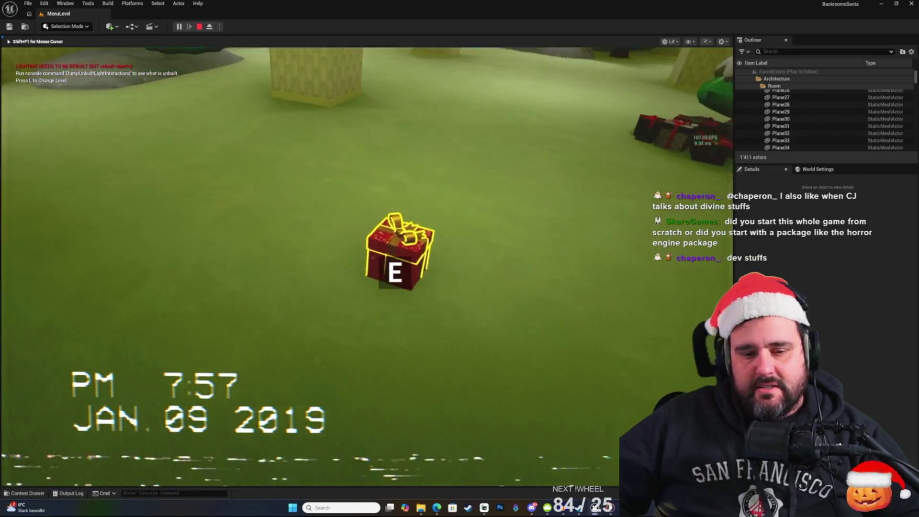
key("w")
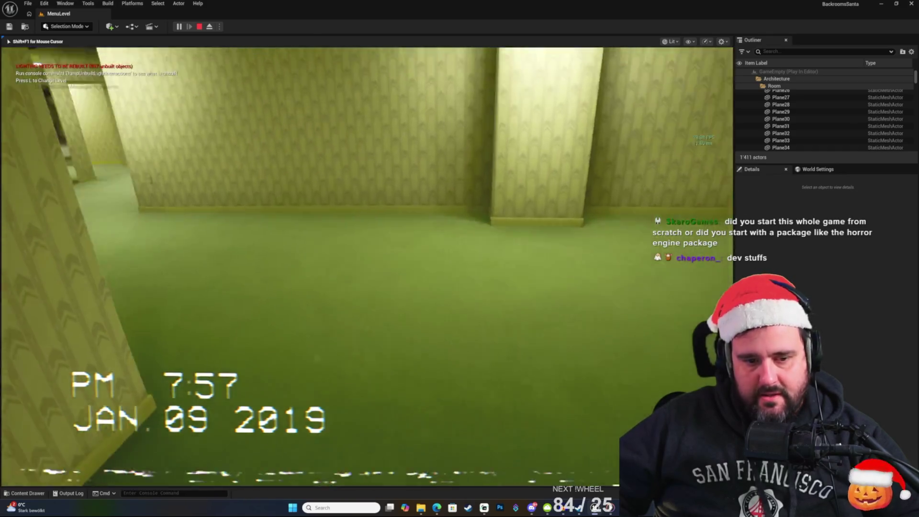
key("apostrophe")
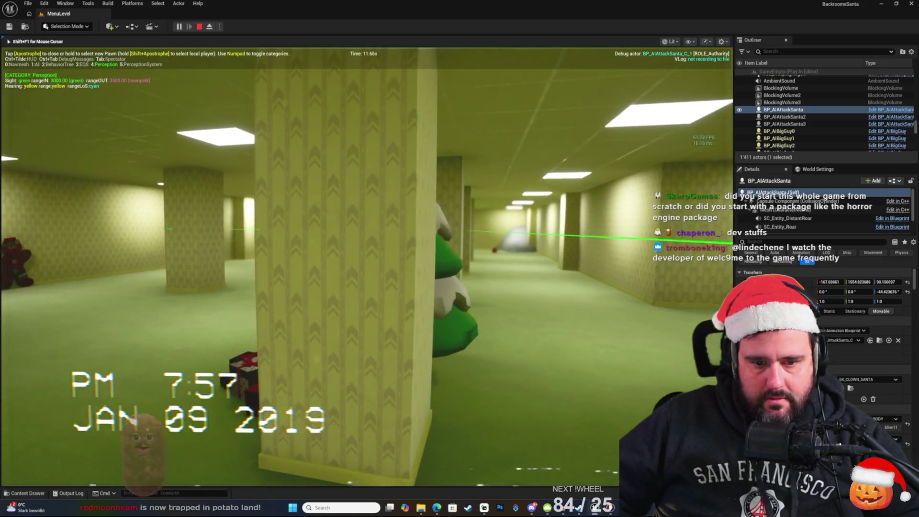
key("w")
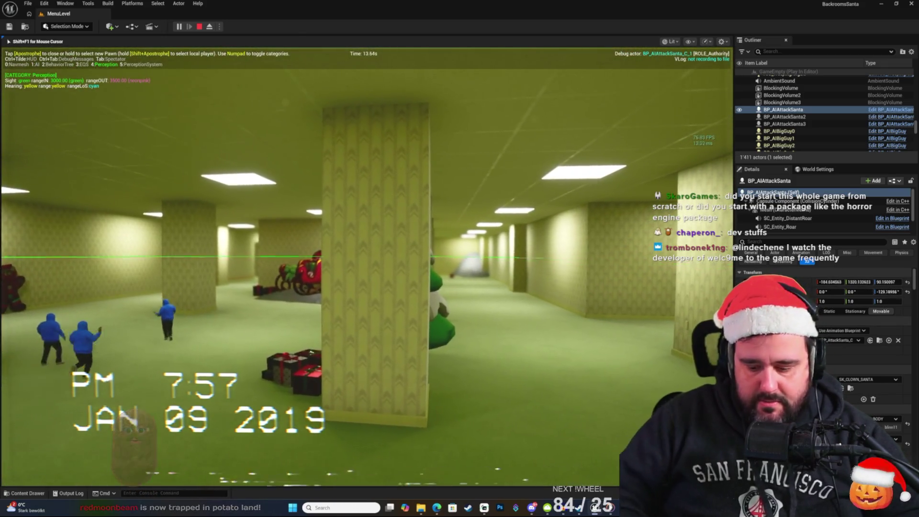